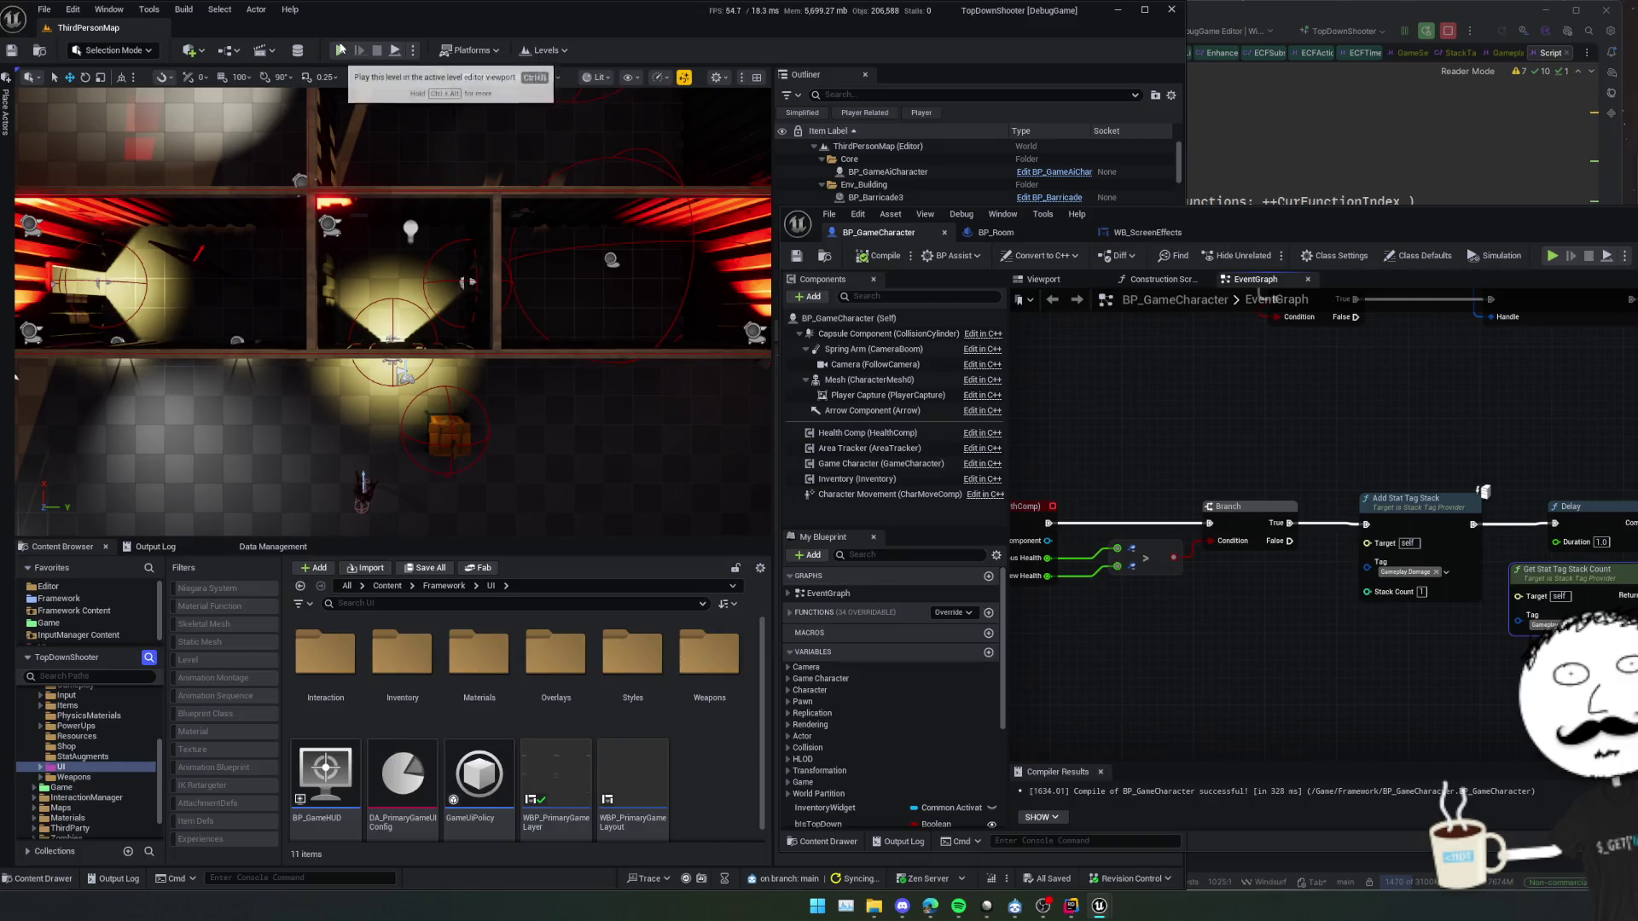
# Start playing ThirdPersonMap in the editor and bring up the WB_ScreenEffects event graph
pyautogui.hotkey('alt', 'p')
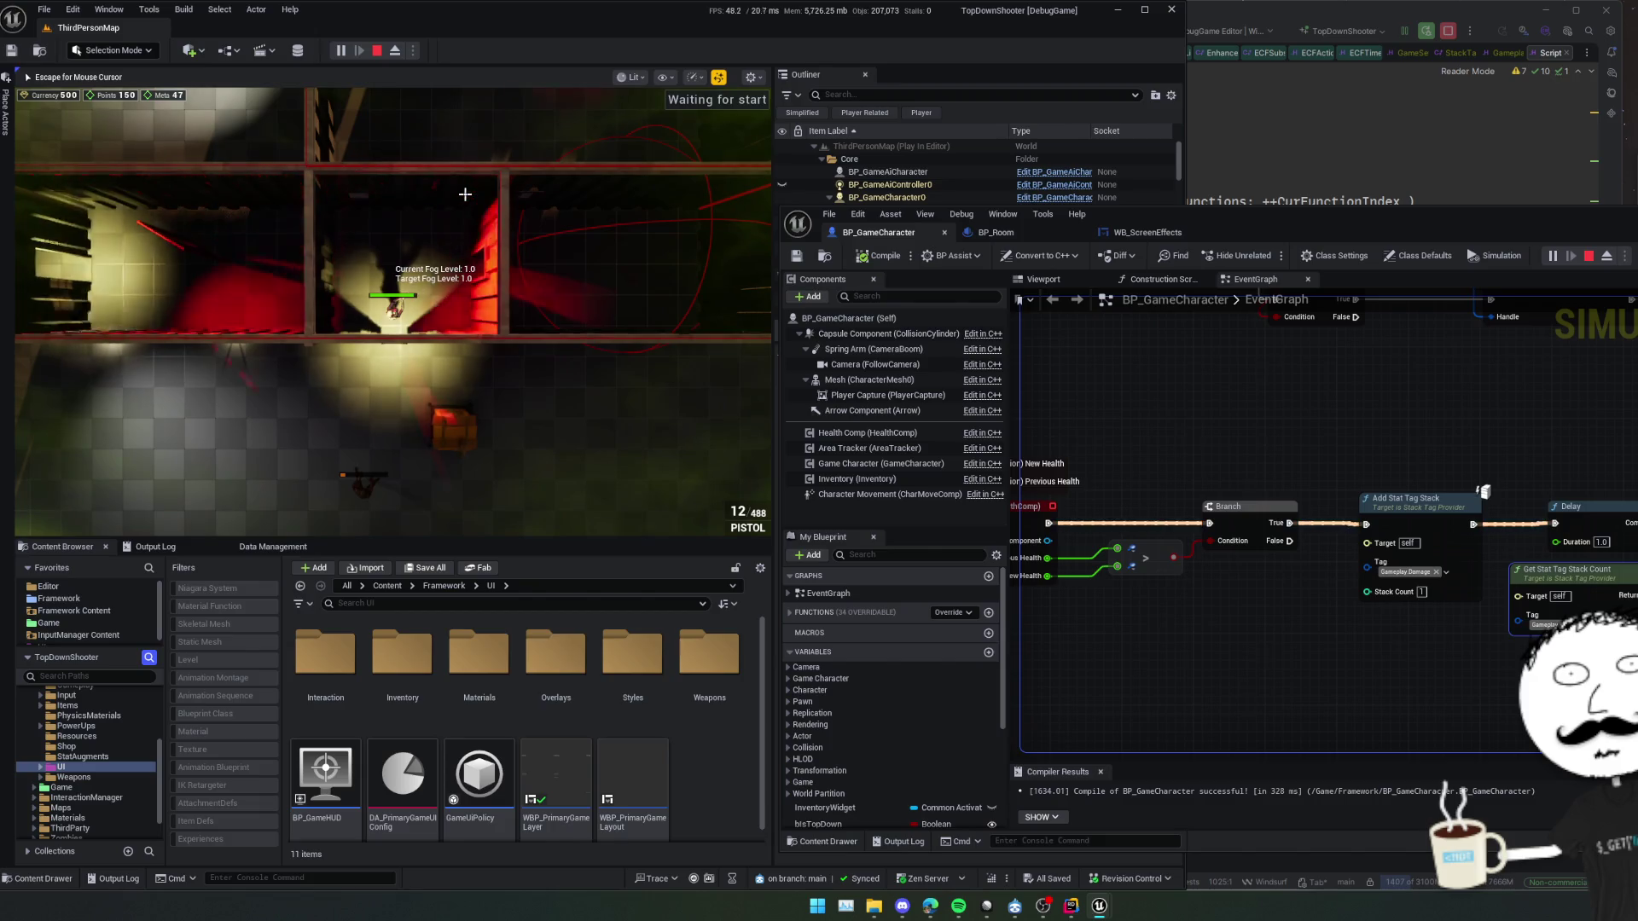
pyautogui.click(1148, 232)
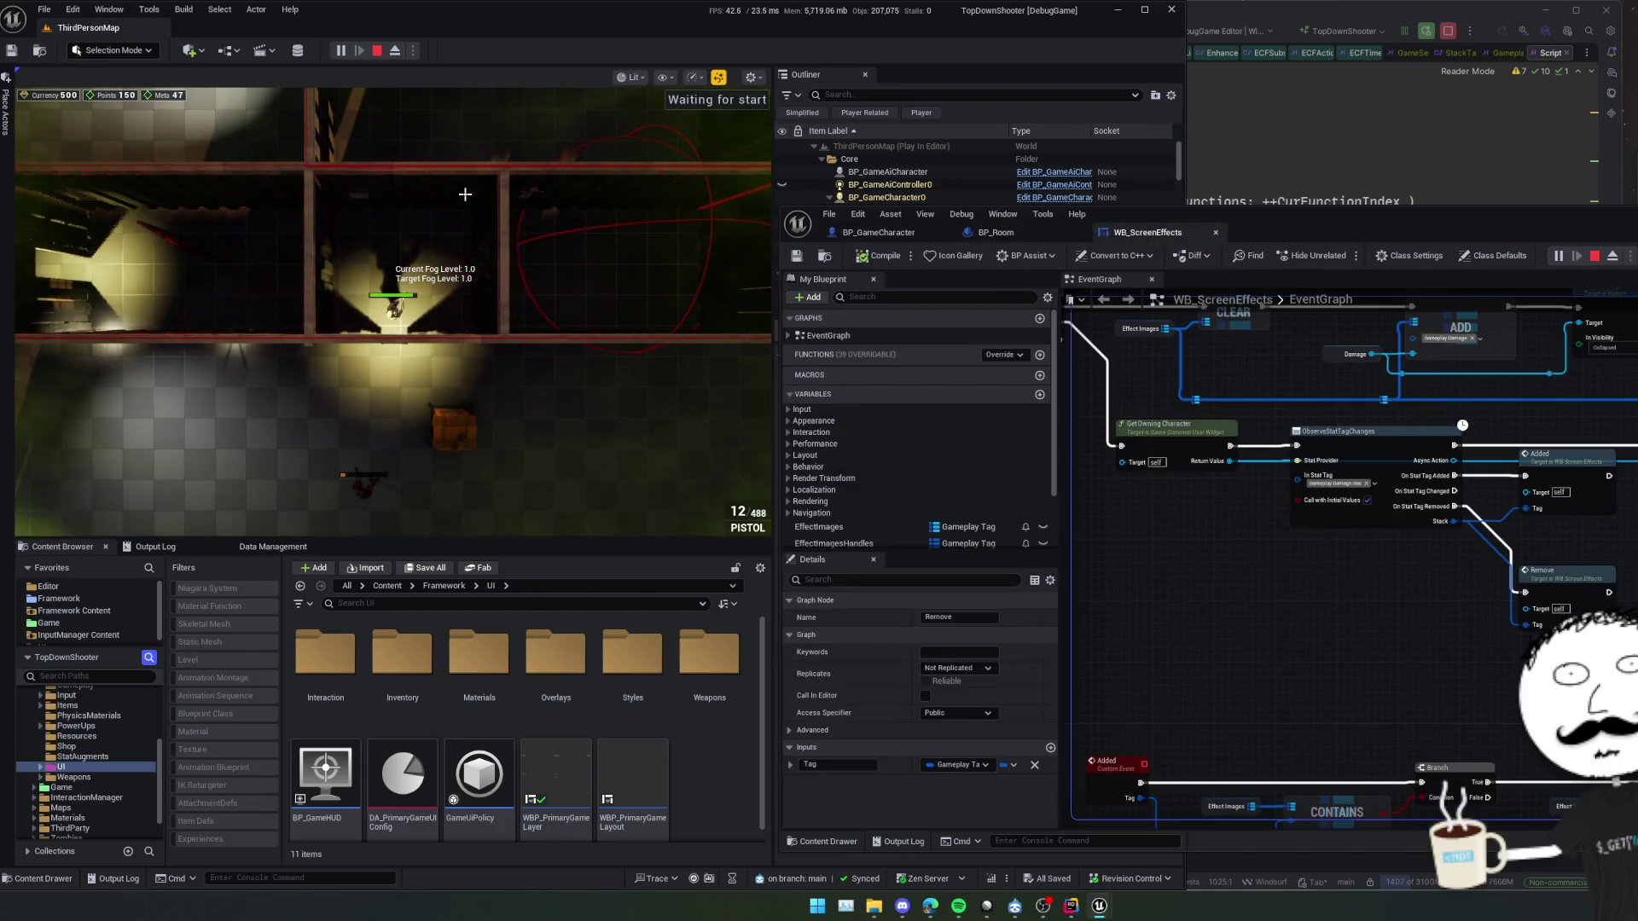
pyautogui.moveTo(1338, 584)
pyautogui.mouseDown()
pyautogui.moveTo(1365, 589)
pyautogui.moveTo(1430, 407)
pyautogui.moveTo(1389, 384)
pyautogui.moveTo(1433, 400)
pyautogui.moveTo(1376, 393)
pyautogui.mouseUp()
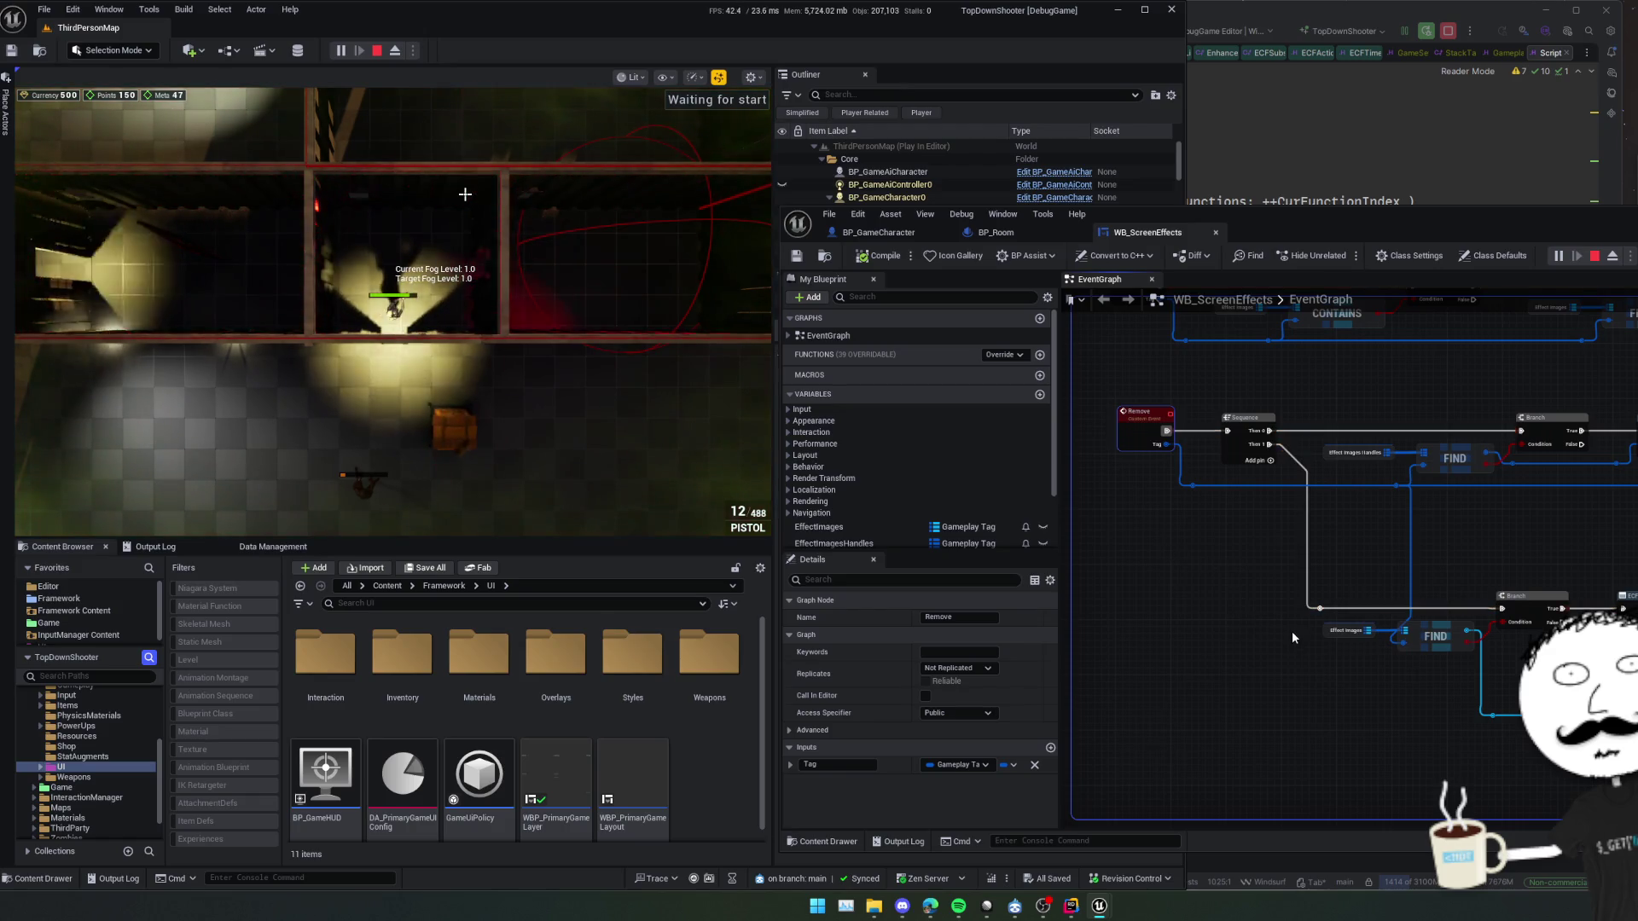
pyautogui.moveTo(1333, 636)
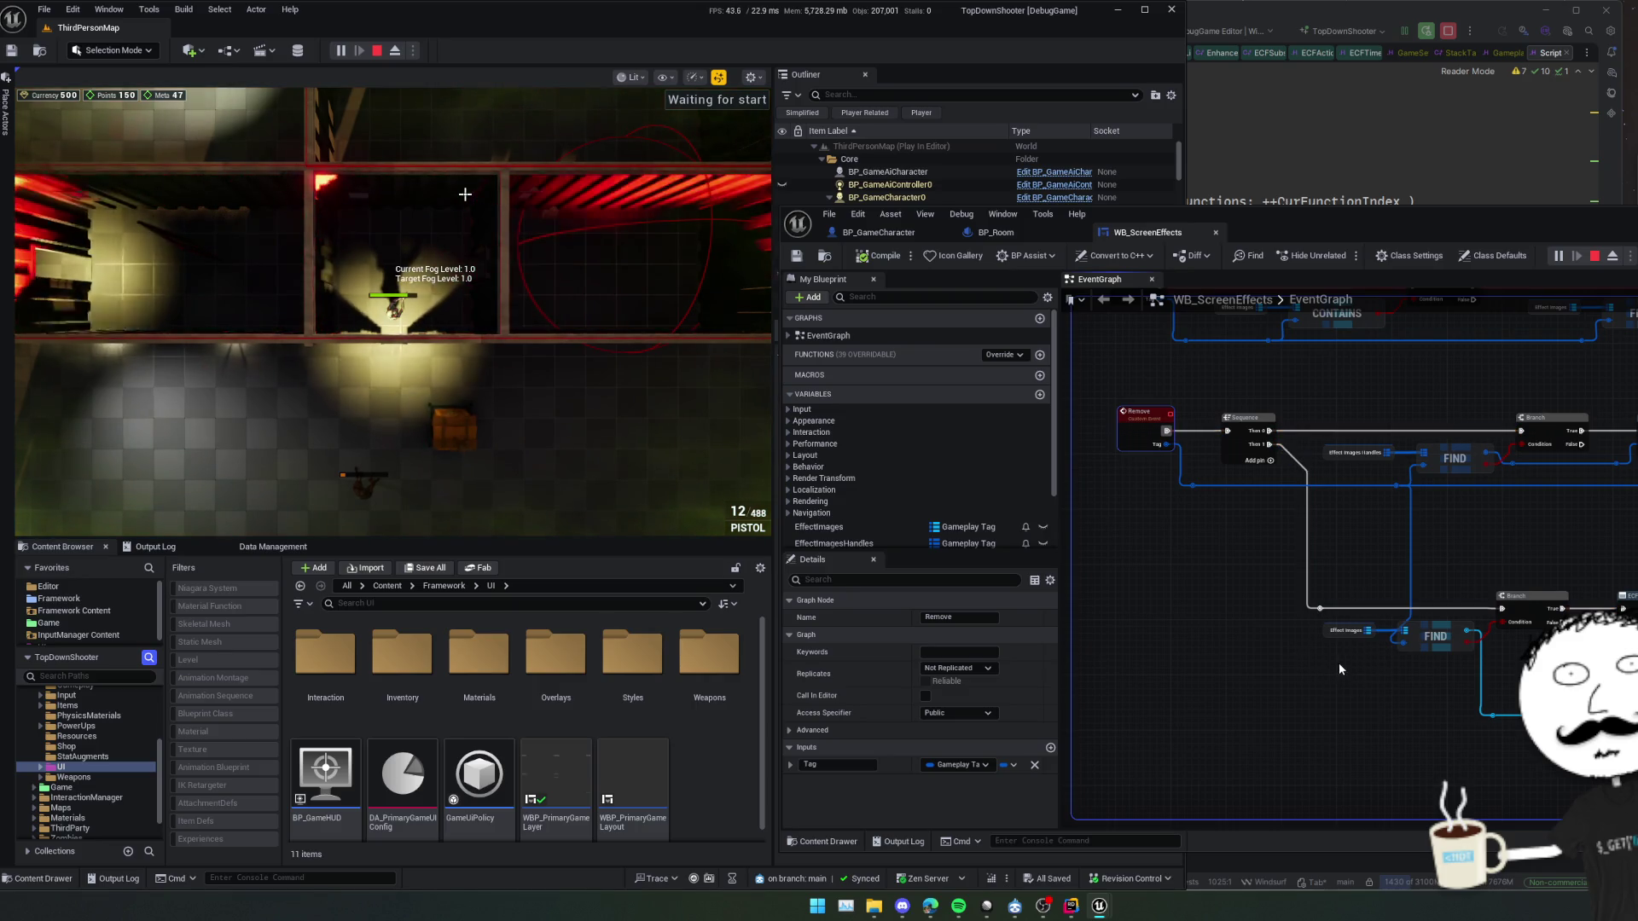
pyautogui.moveTo(1339, 634)
pyautogui.mouseDown()
pyautogui.moveTo(1277, 664)
pyautogui.moveTo(1306, 648)
pyautogui.moveTo(1300, 622)
pyautogui.moveTo(1335, 655)
pyautogui.mouseUp()
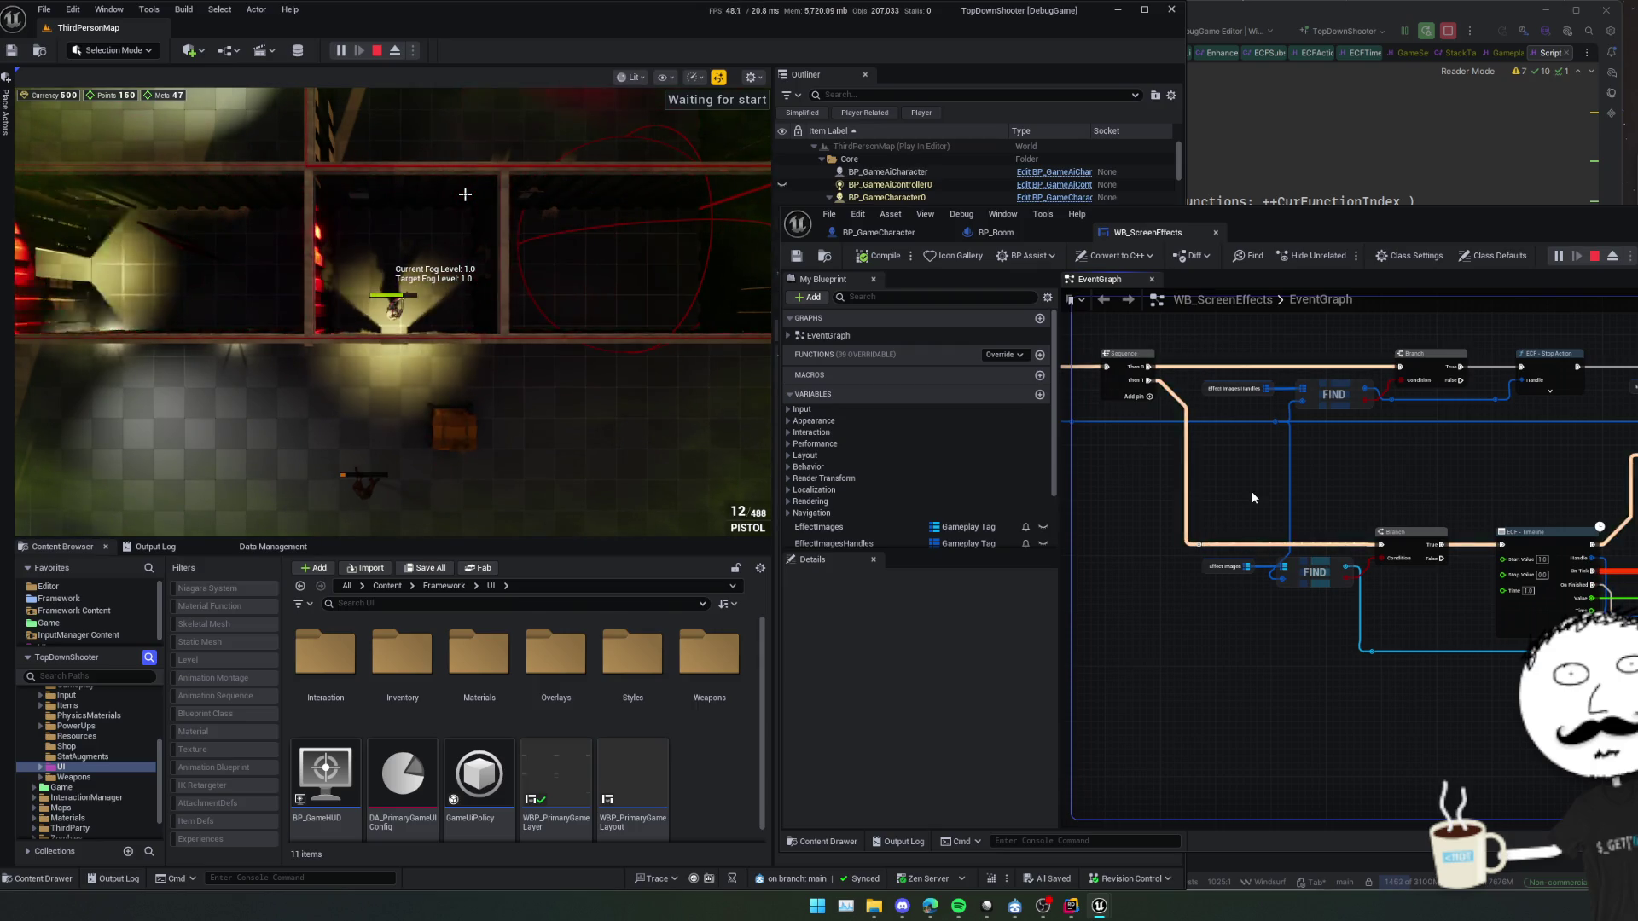
pyautogui.moveTo(1235, 569)
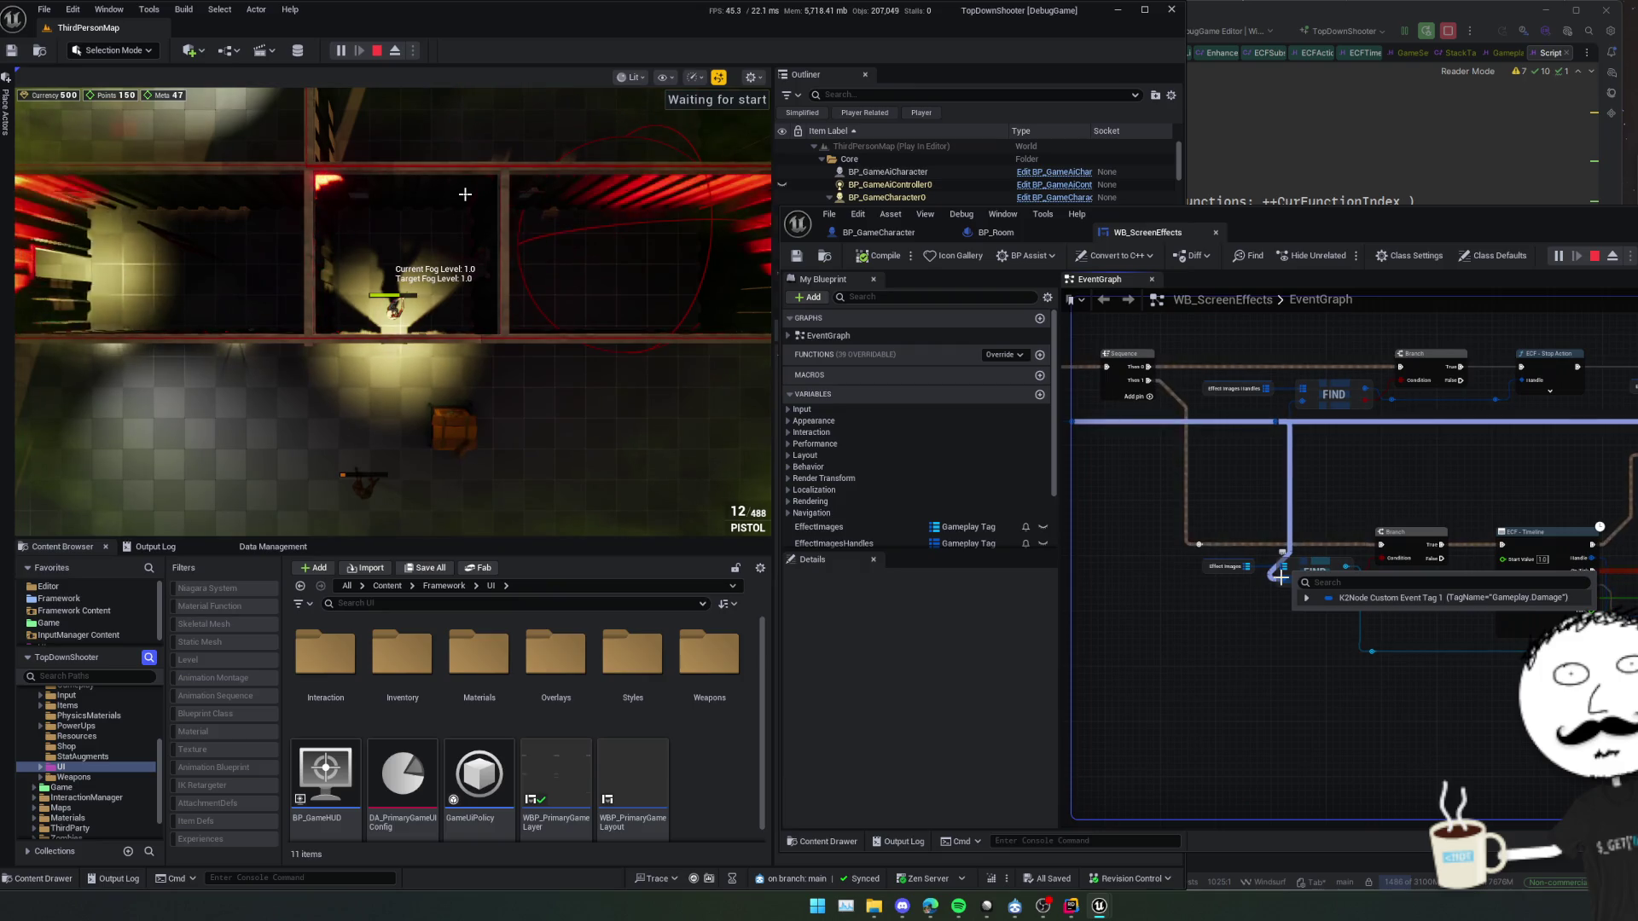
# Watch the value on the FIND node's input, and bring the Remove event's nodes into view
pyautogui.rightClick(1282, 578)
pyautogui.click(1329, 702)
pyautogui.scroll(2, 1294, 652)
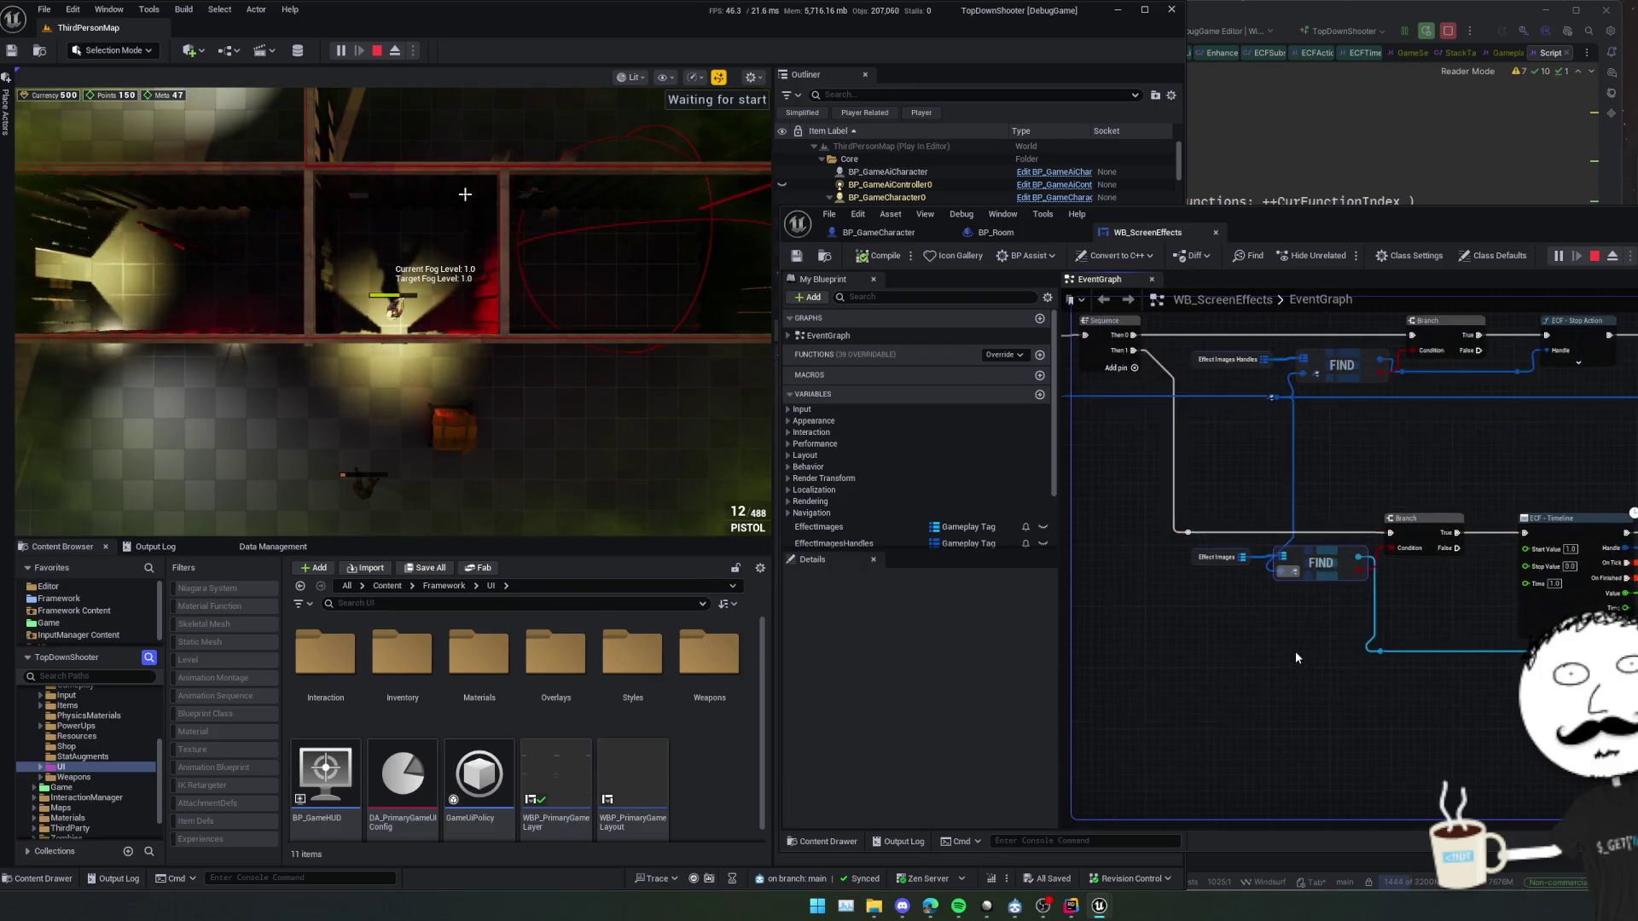
pyautogui.moveTo(1276, 586); pyautogui.dragTo(1322, 722)
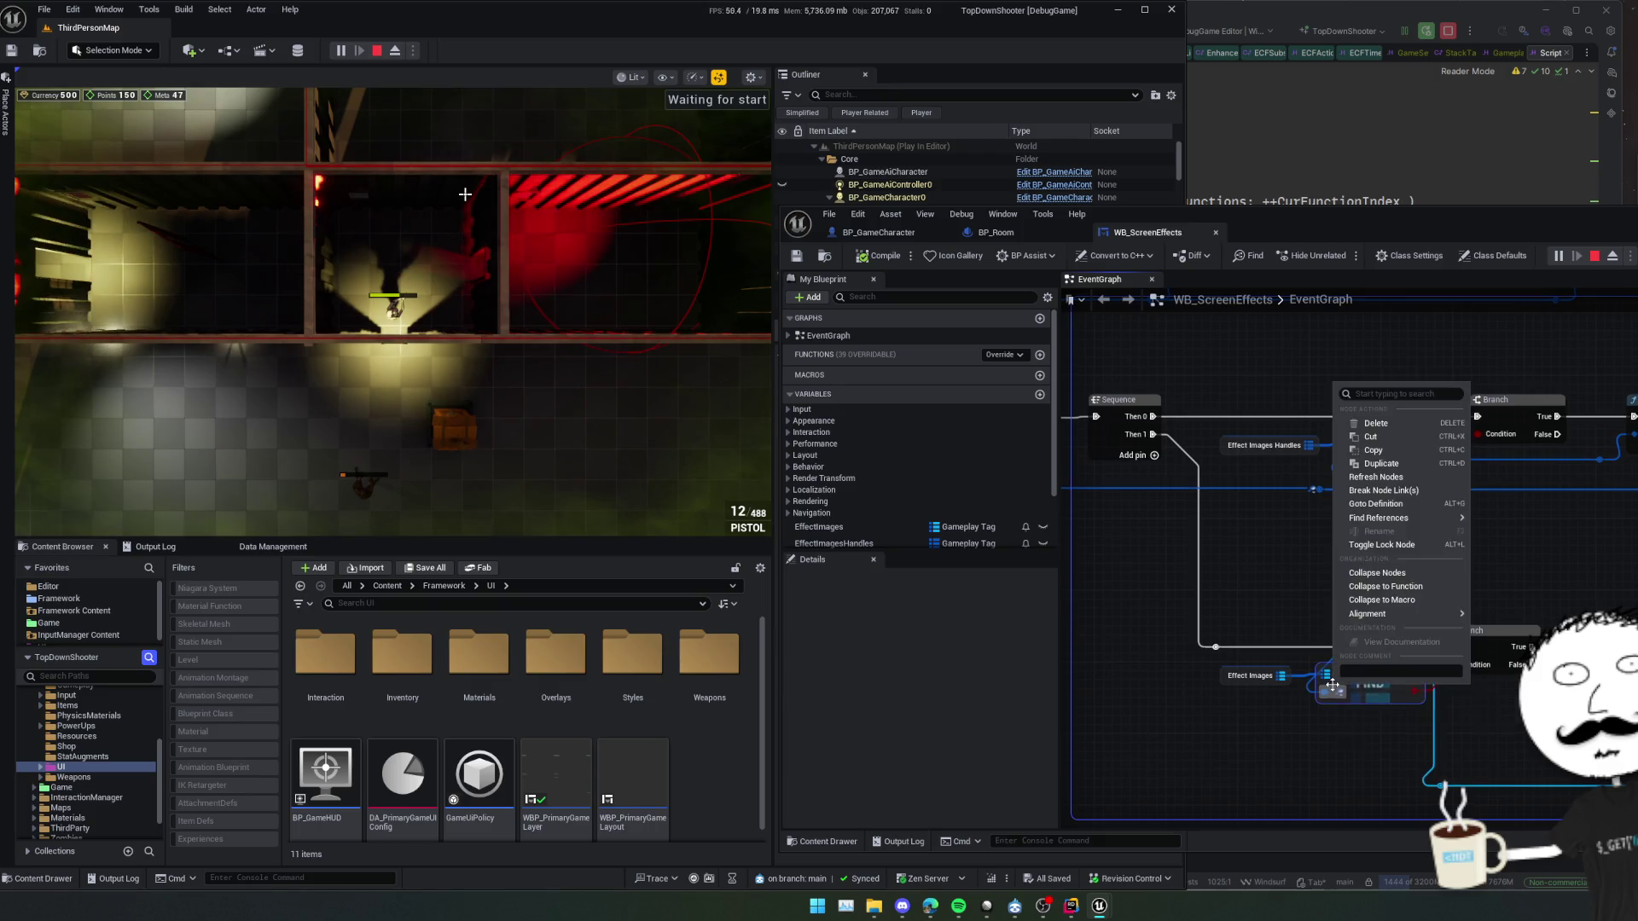
pyautogui.rightClick(1337, 698)
pyautogui.click(1394, 816)
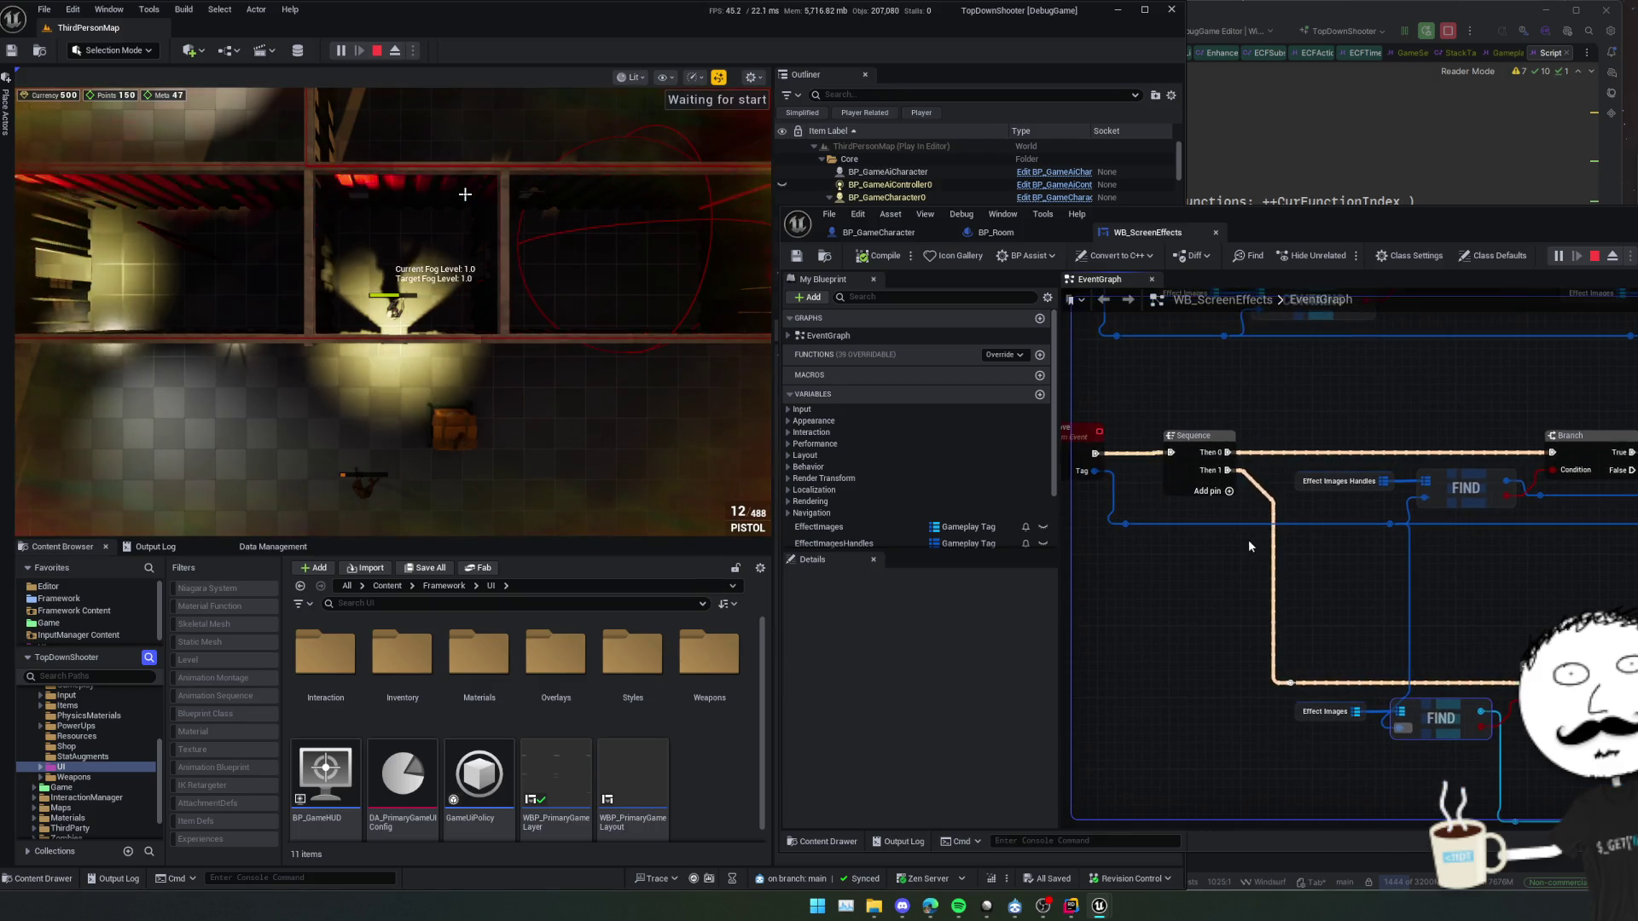
# Add a watch on the Remove custom event's Tag input and center the event in view
pyautogui.click(1206, 505)
pyautogui.rightClick(1206, 505)
pyautogui.click(1237, 629)
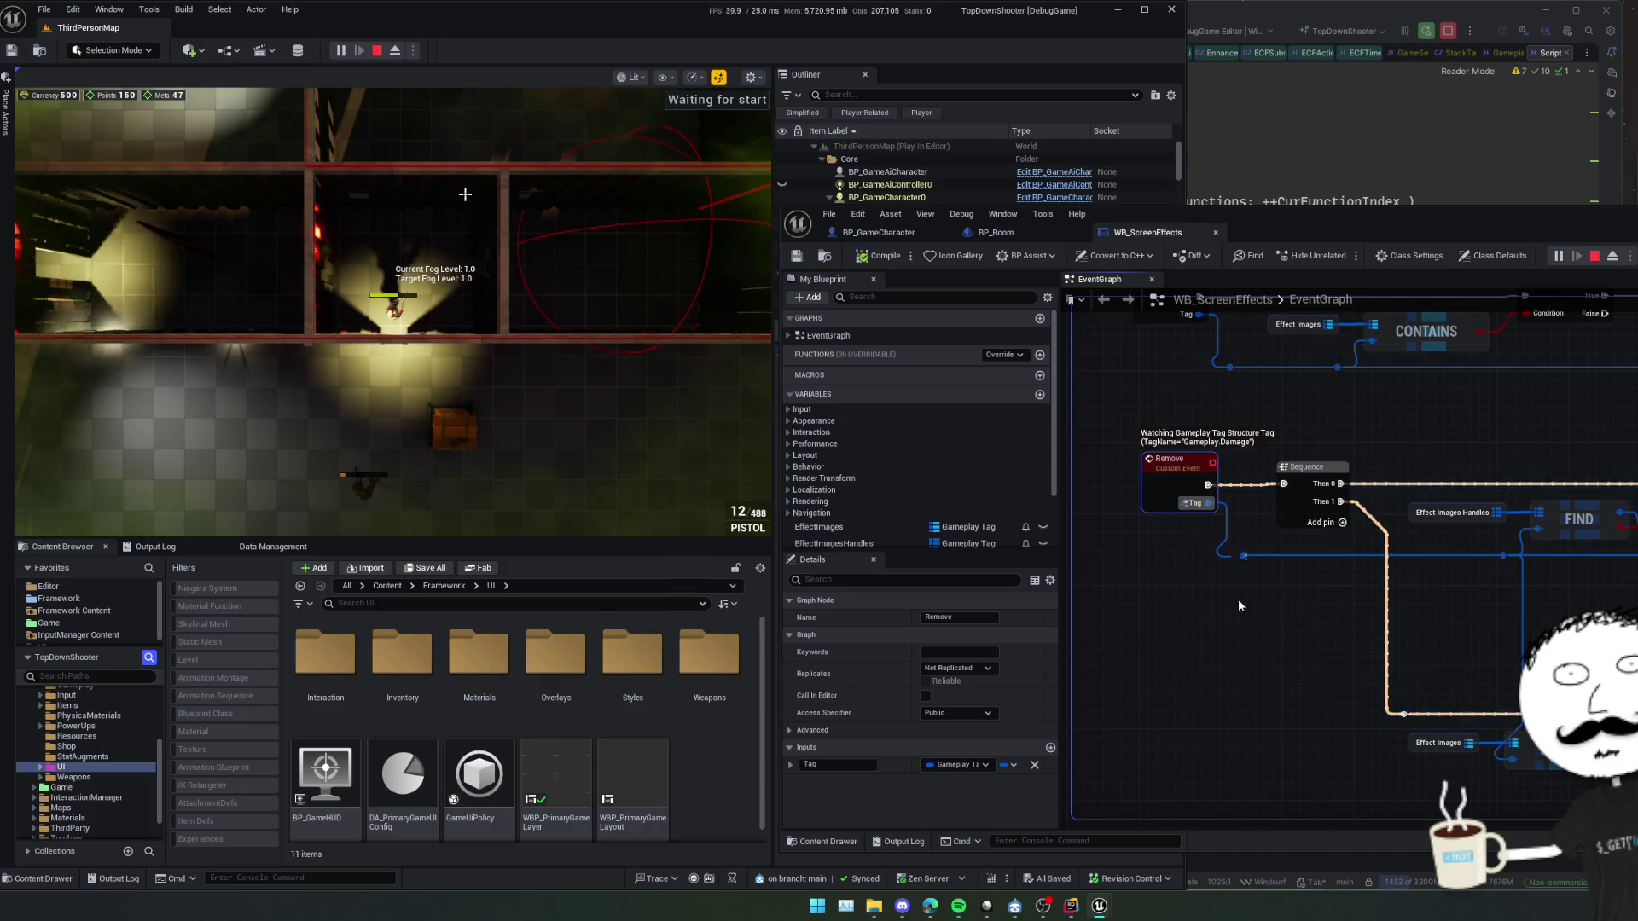
pyautogui.moveTo(1237, 599)
pyautogui.mouseDown()
pyautogui.moveTo(1243, 628)
pyautogui.moveTo(1195, 516)
pyautogui.moveTo(1206, 494)
pyautogui.mouseUp()
pyautogui.click(1257, 638)
pyautogui.scroll(-1, 1287, 638)
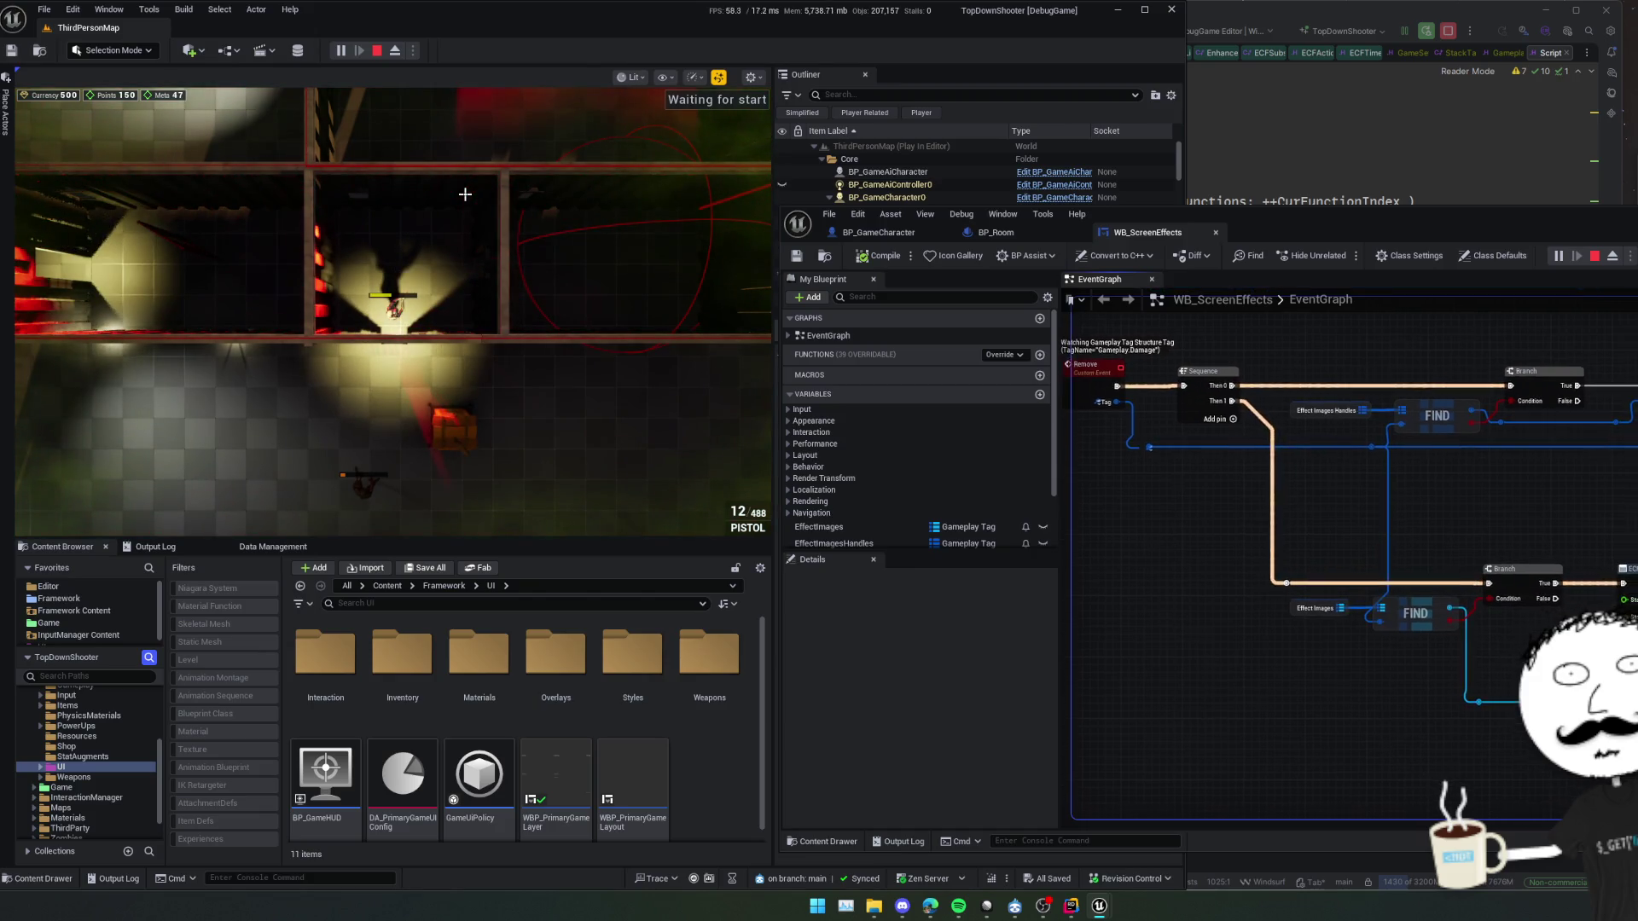
# Fire the pistol in the running game and walk the character down into the lower area
pyautogui.moveTo(1607, 640); pyautogui.dragTo(1538, 614)
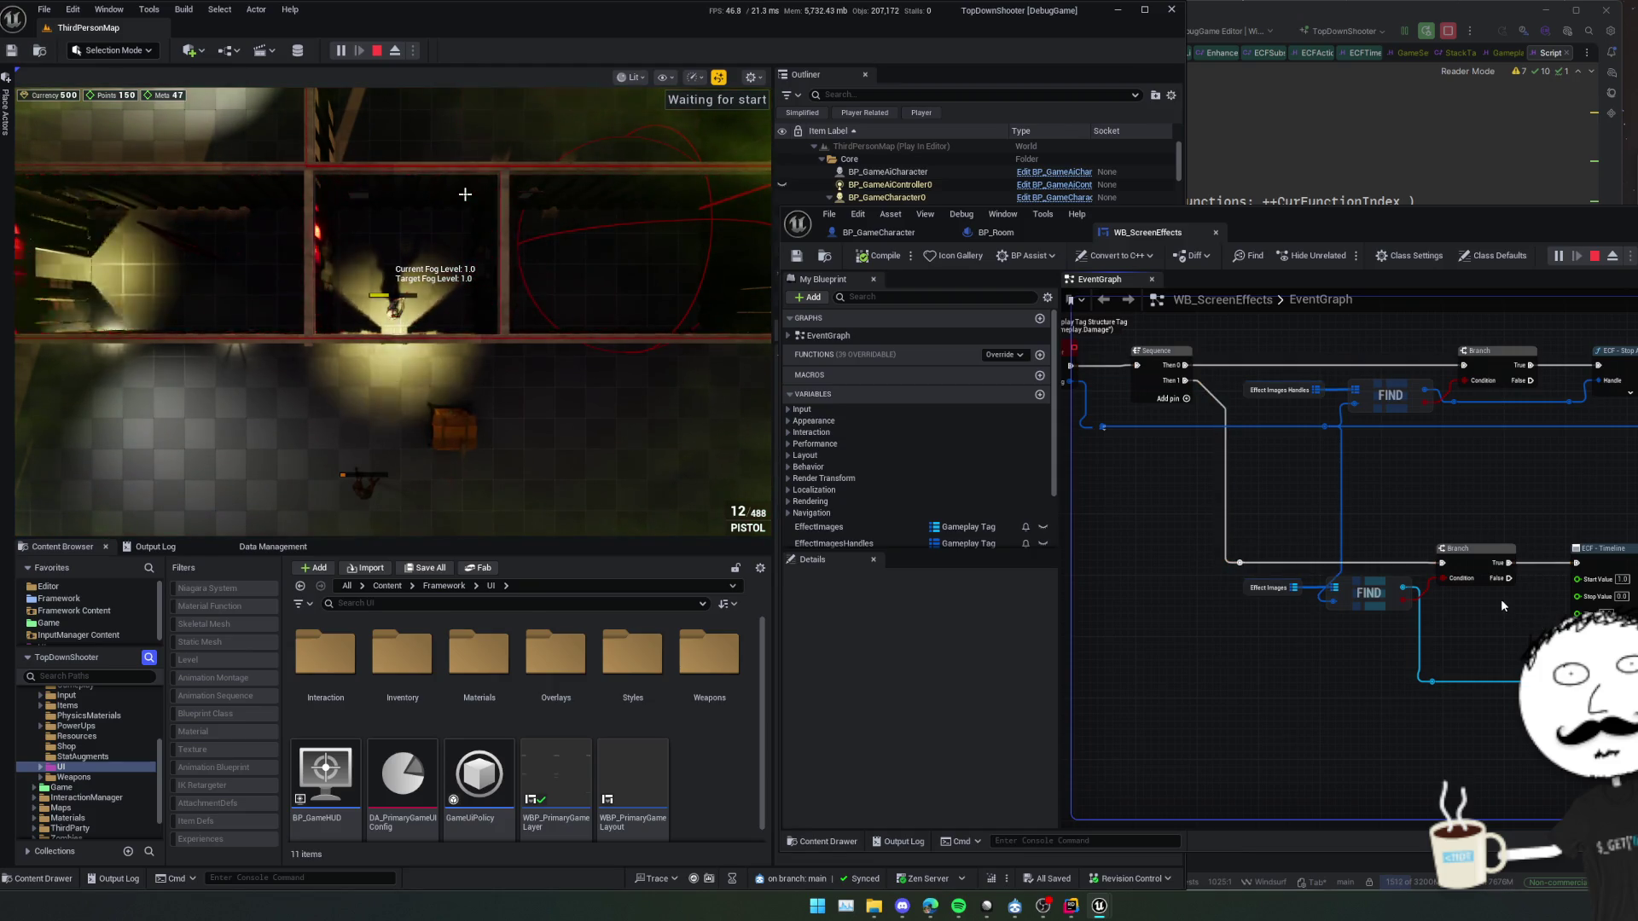
pyautogui.moveTo(1501, 605)
pyautogui.mouseDown()
pyautogui.moveTo(1496, 639)
pyautogui.moveTo(1508, 617)
pyautogui.mouseUp()
pyautogui.click(571, 416)
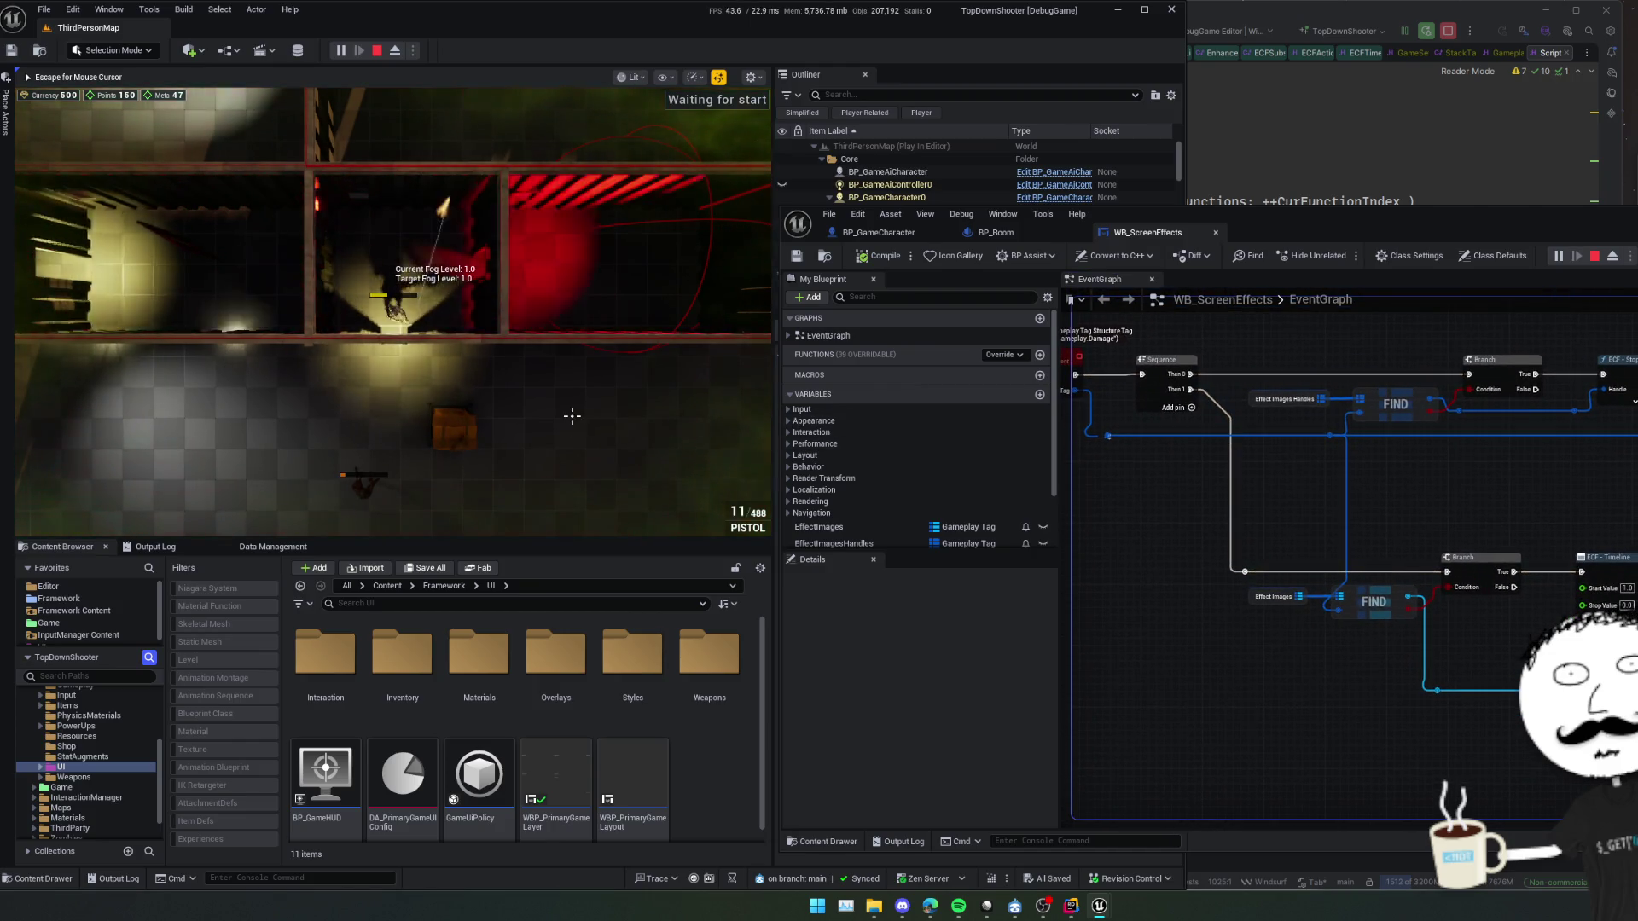
pyautogui.press('s')
# Bring the Remove event and timeline nodes into view and save WB_ScreenEffects
pyautogui.moveTo(1575, 507); pyautogui.dragTo(1637, 575)
pyautogui.moveTo(1490, 501); pyautogui.dragTo(1461, 508)
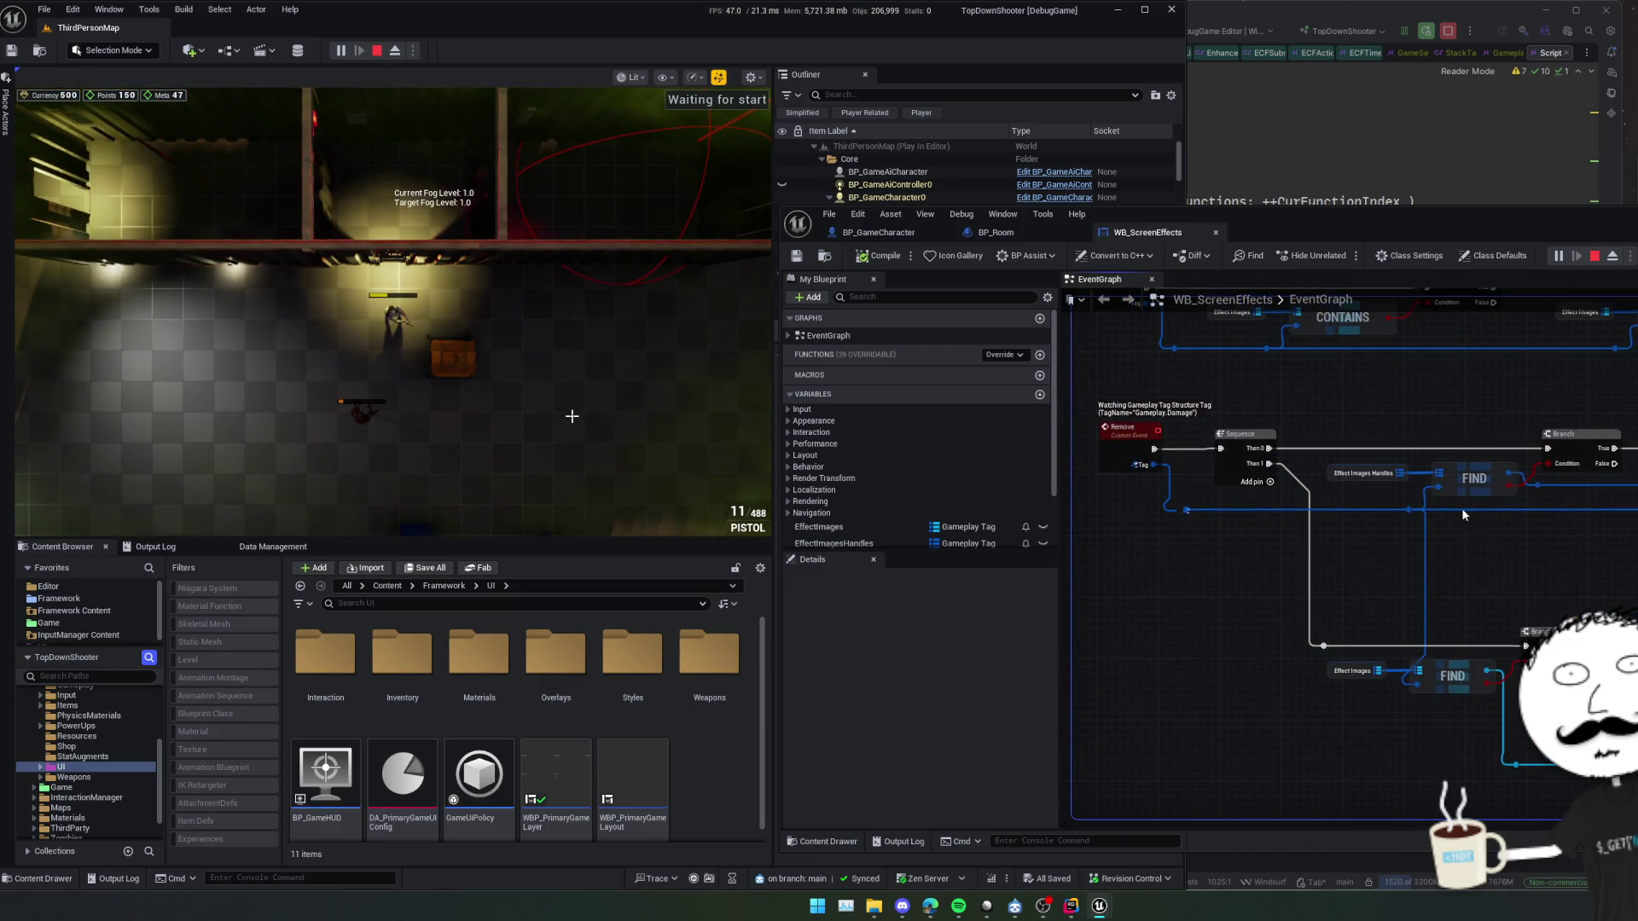
pyautogui.scroll(2, 1478, 508)
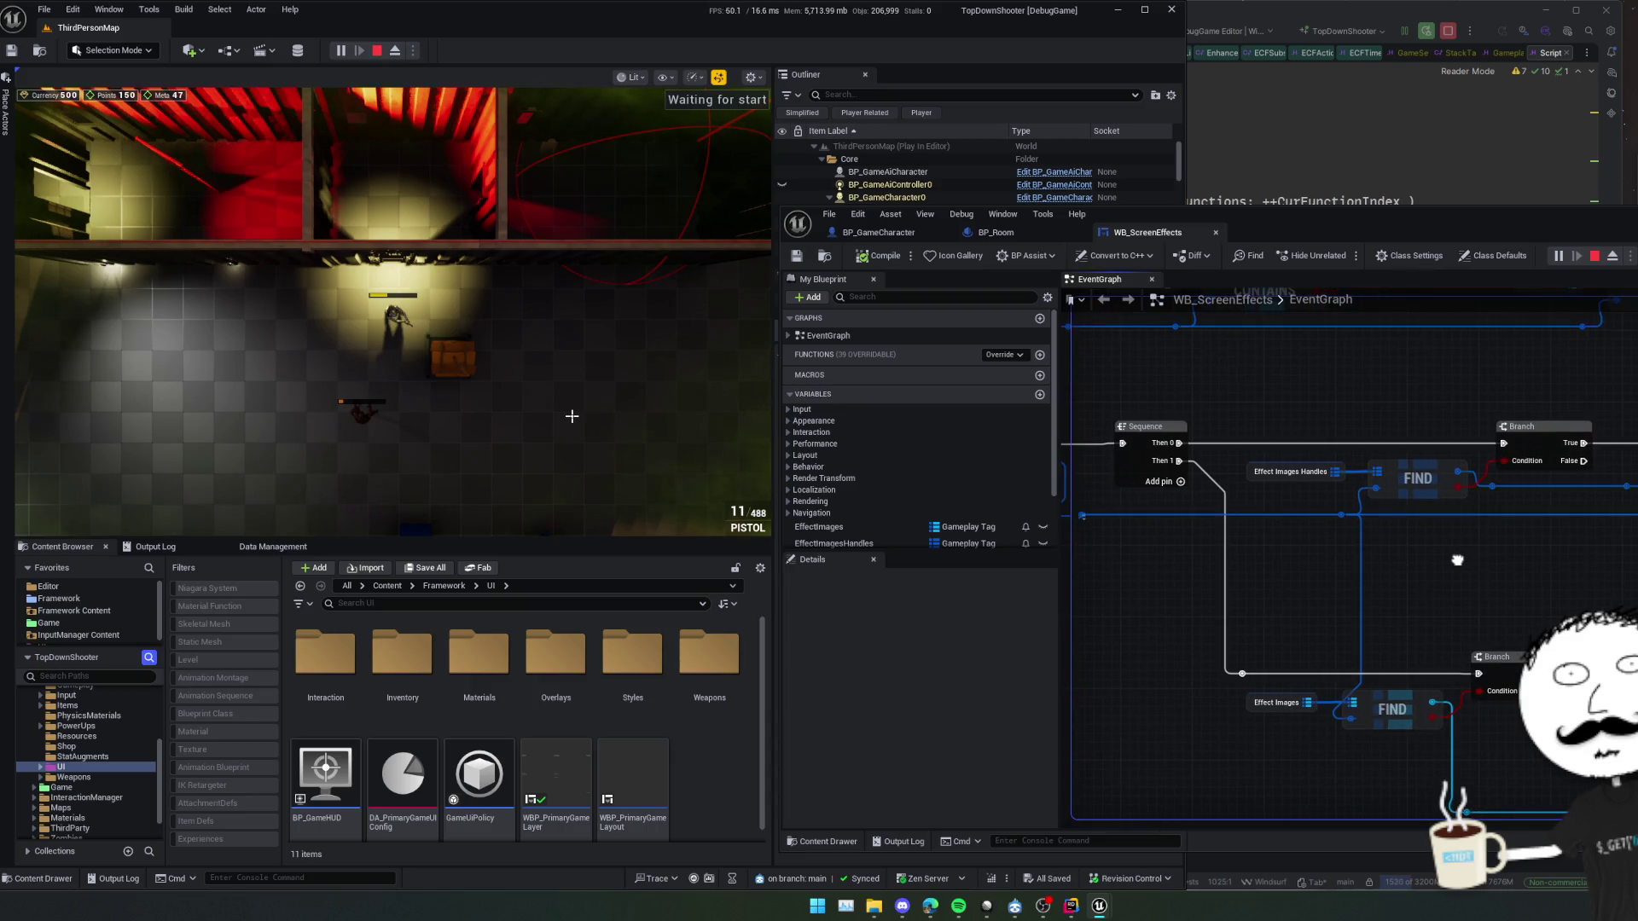
pyautogui.moveTo(1221, 442)
pyautogui.mouseDown()
pyautogui.moveTo(1509, 591)
pyautogui.moveTo(1451, 498)
pyautogui.moveTo(1462, 597)
pyautogui.moveTo(1279, 566)
pyautogui.moveTo(1256, 539)
pyautogui.mouseUp()
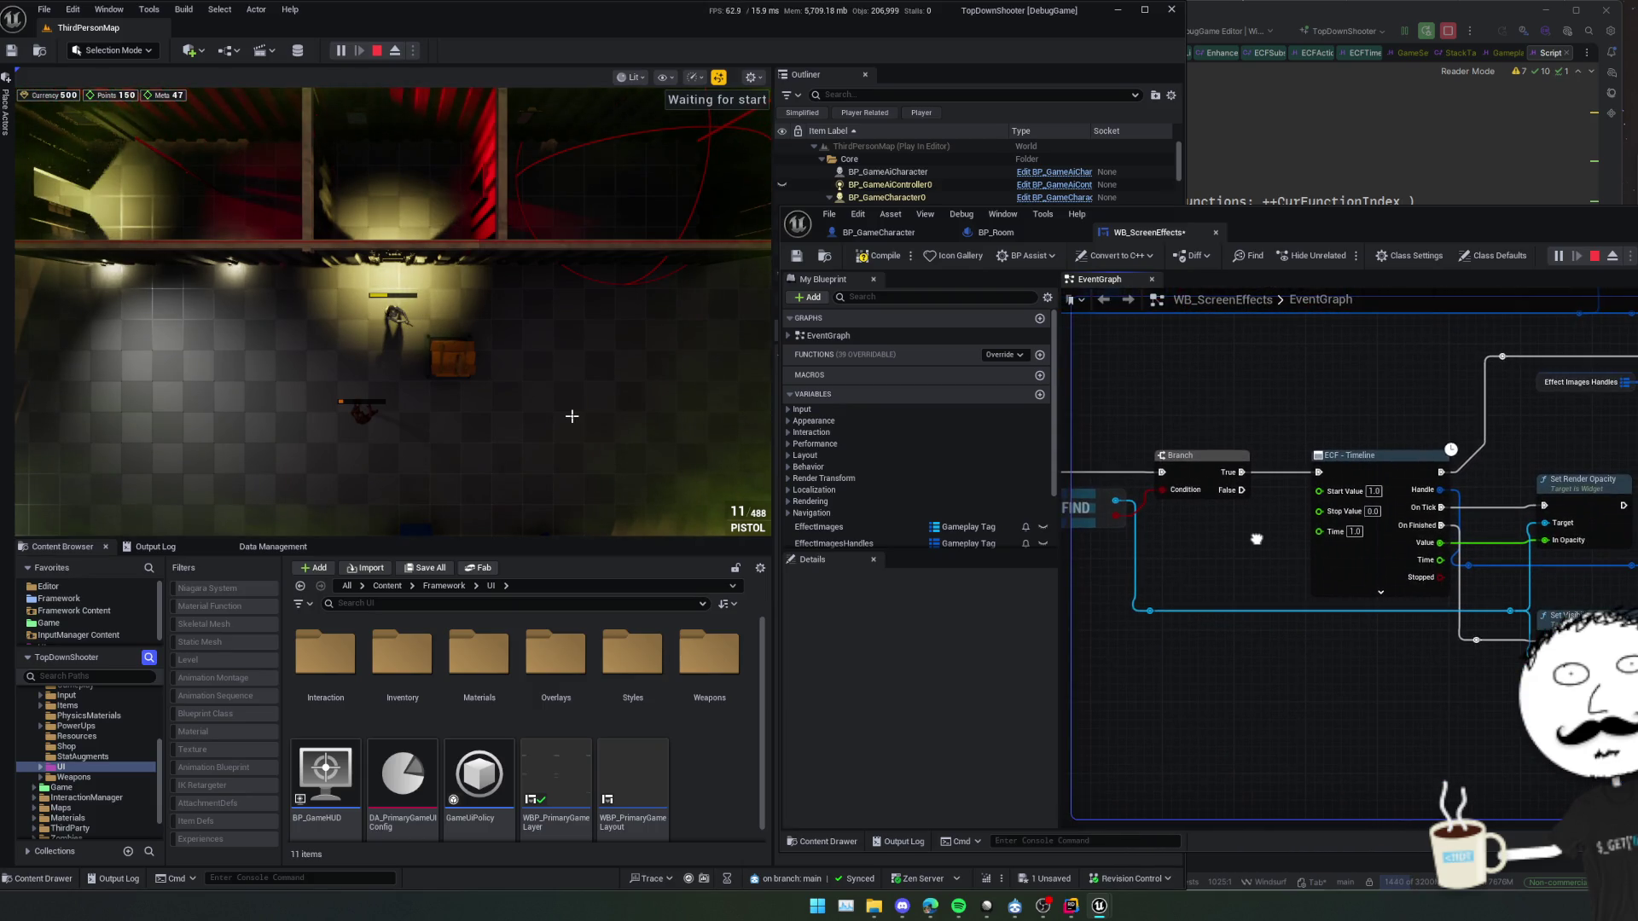
pyautogui.scroll(-1, 1257, 539)
pyautogui.hotkey('ctrl', 's')
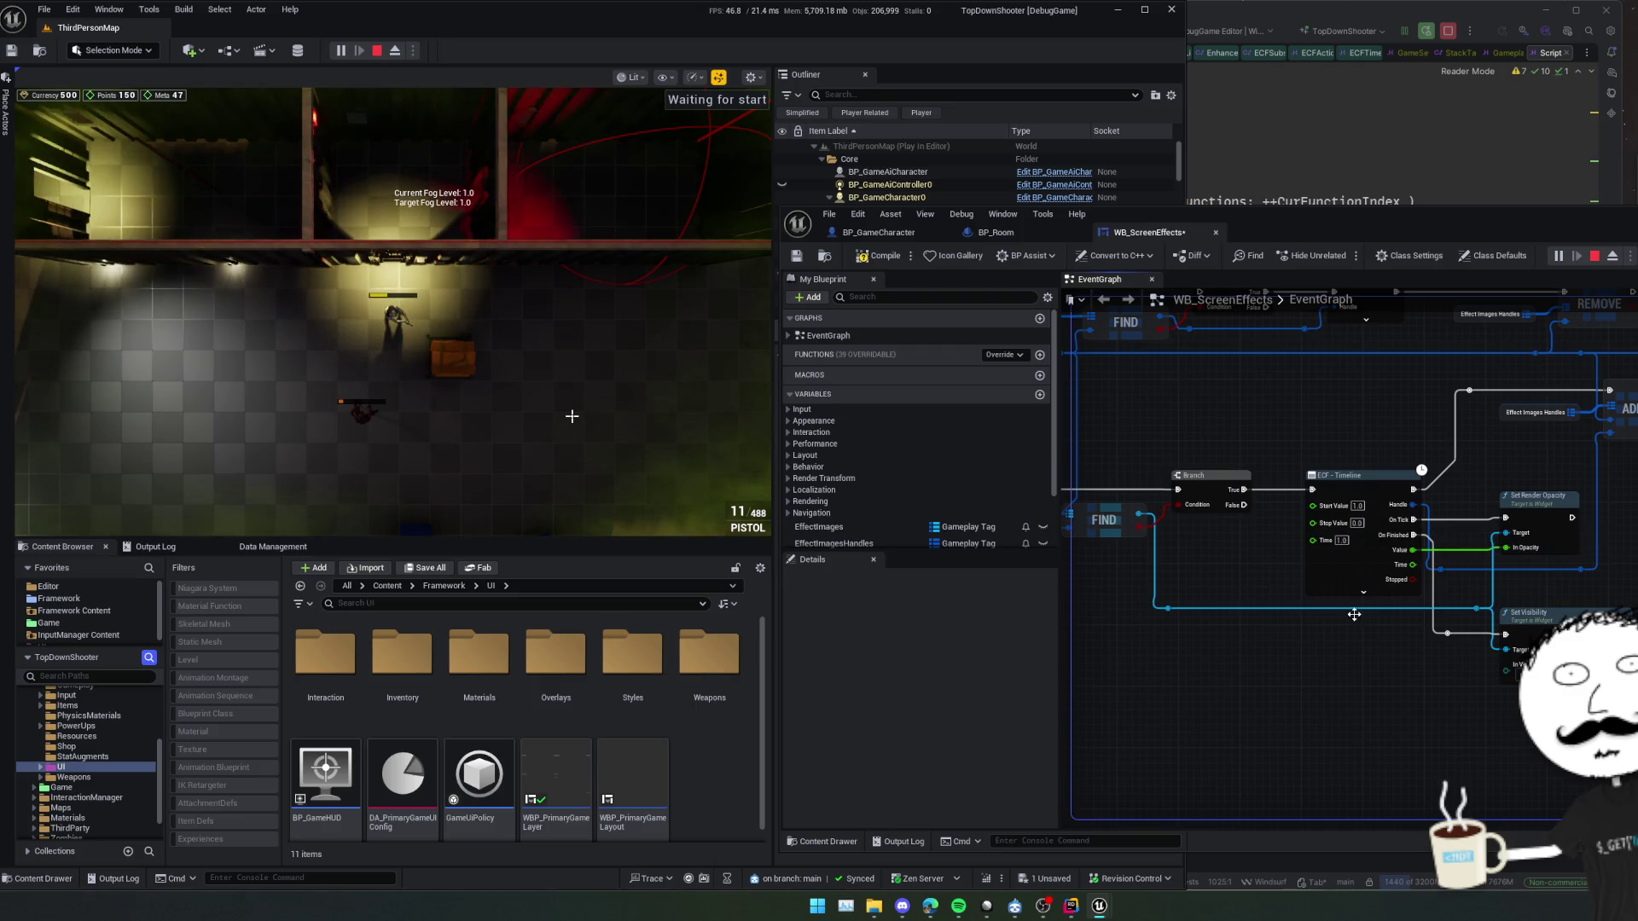
pyautogui.moveTo(1238, 428)
pyautogui.mouseDown()
pyautogui.moveTo(1252, 467)
pyautogui.moveTo(1356, 460)
pyautogui.mouseUp()
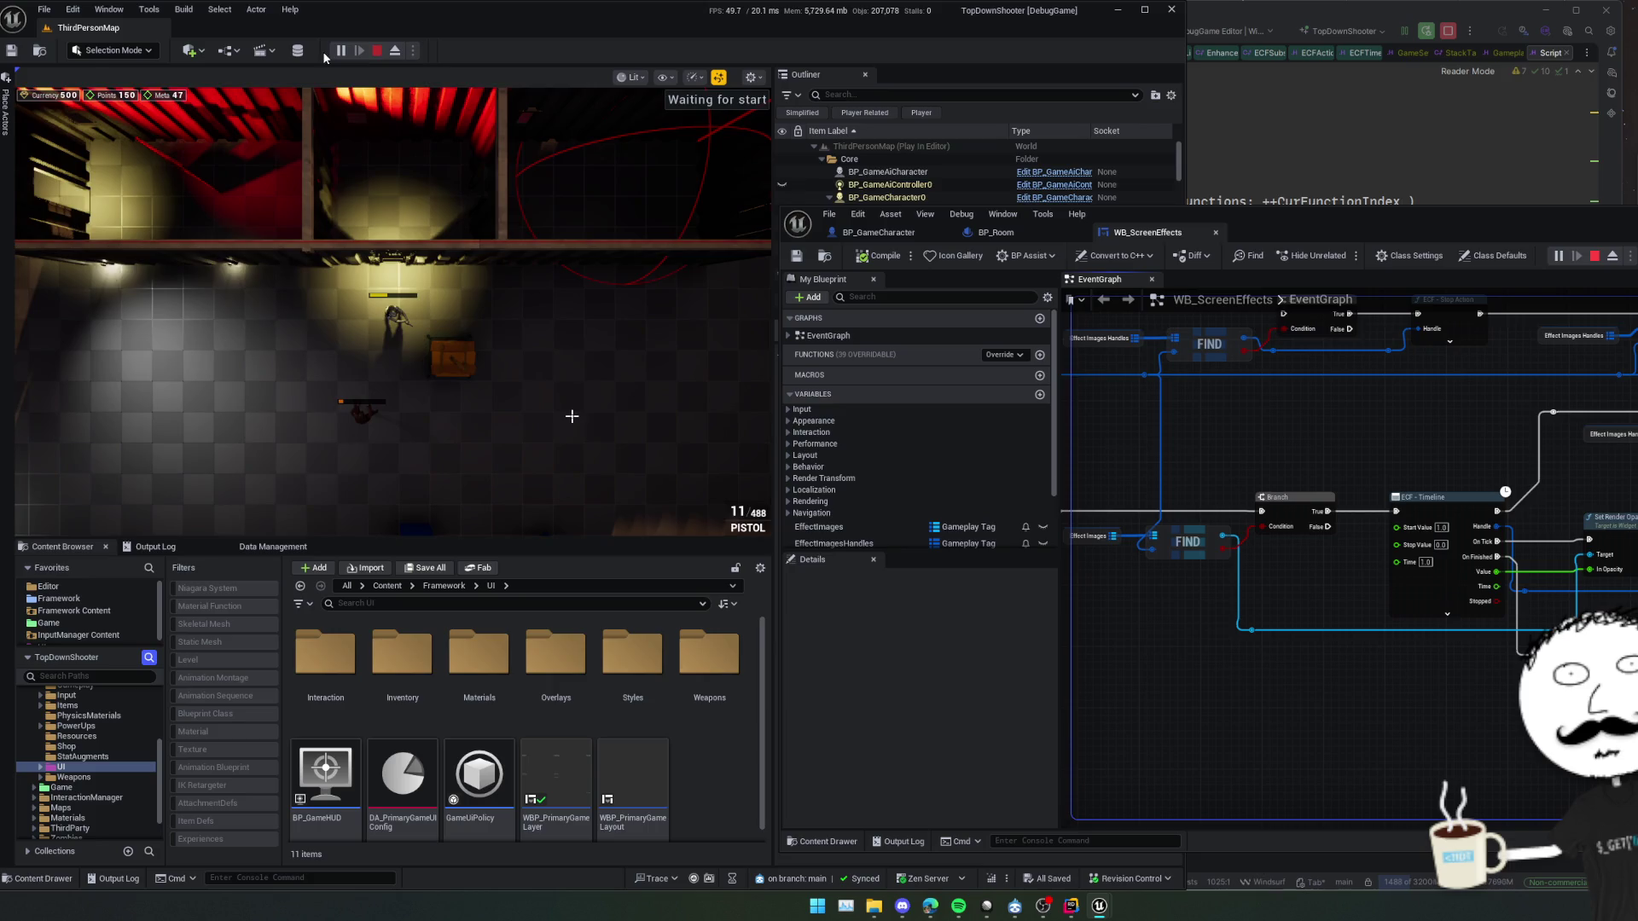
# Stop the play session, start a fresh one, and return to the Remove event's FIND branches
pyautogui.click(378, 50)
pyautogui.click(338, 51)
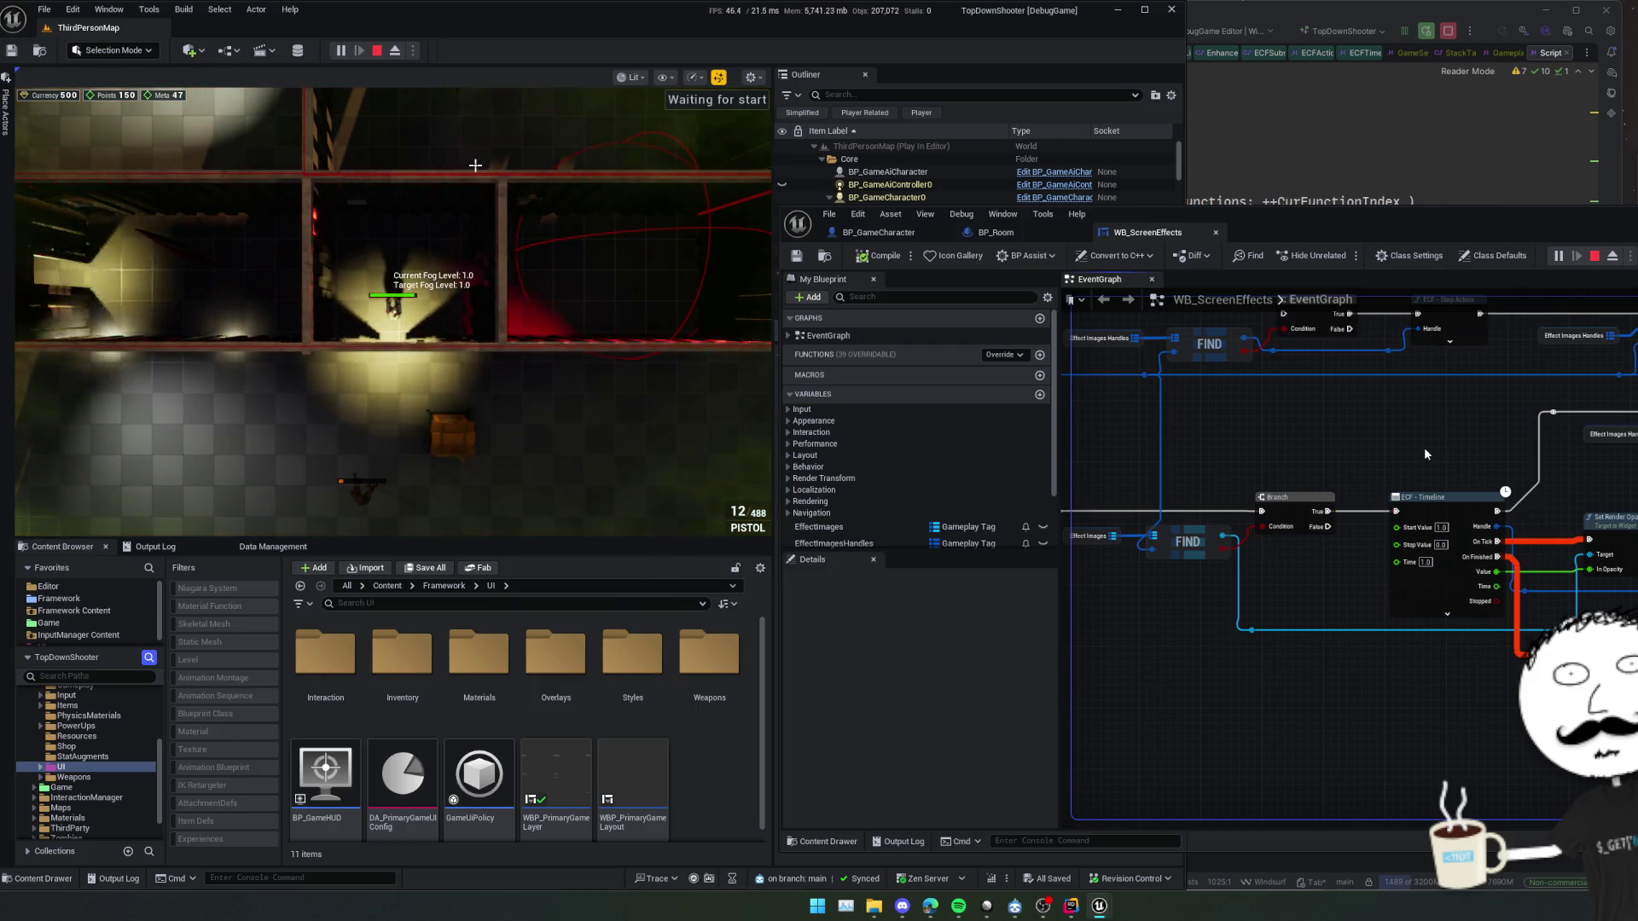
pyautogui.moveTo(1329, 578); pyautogui.dragTo(1347, 575)
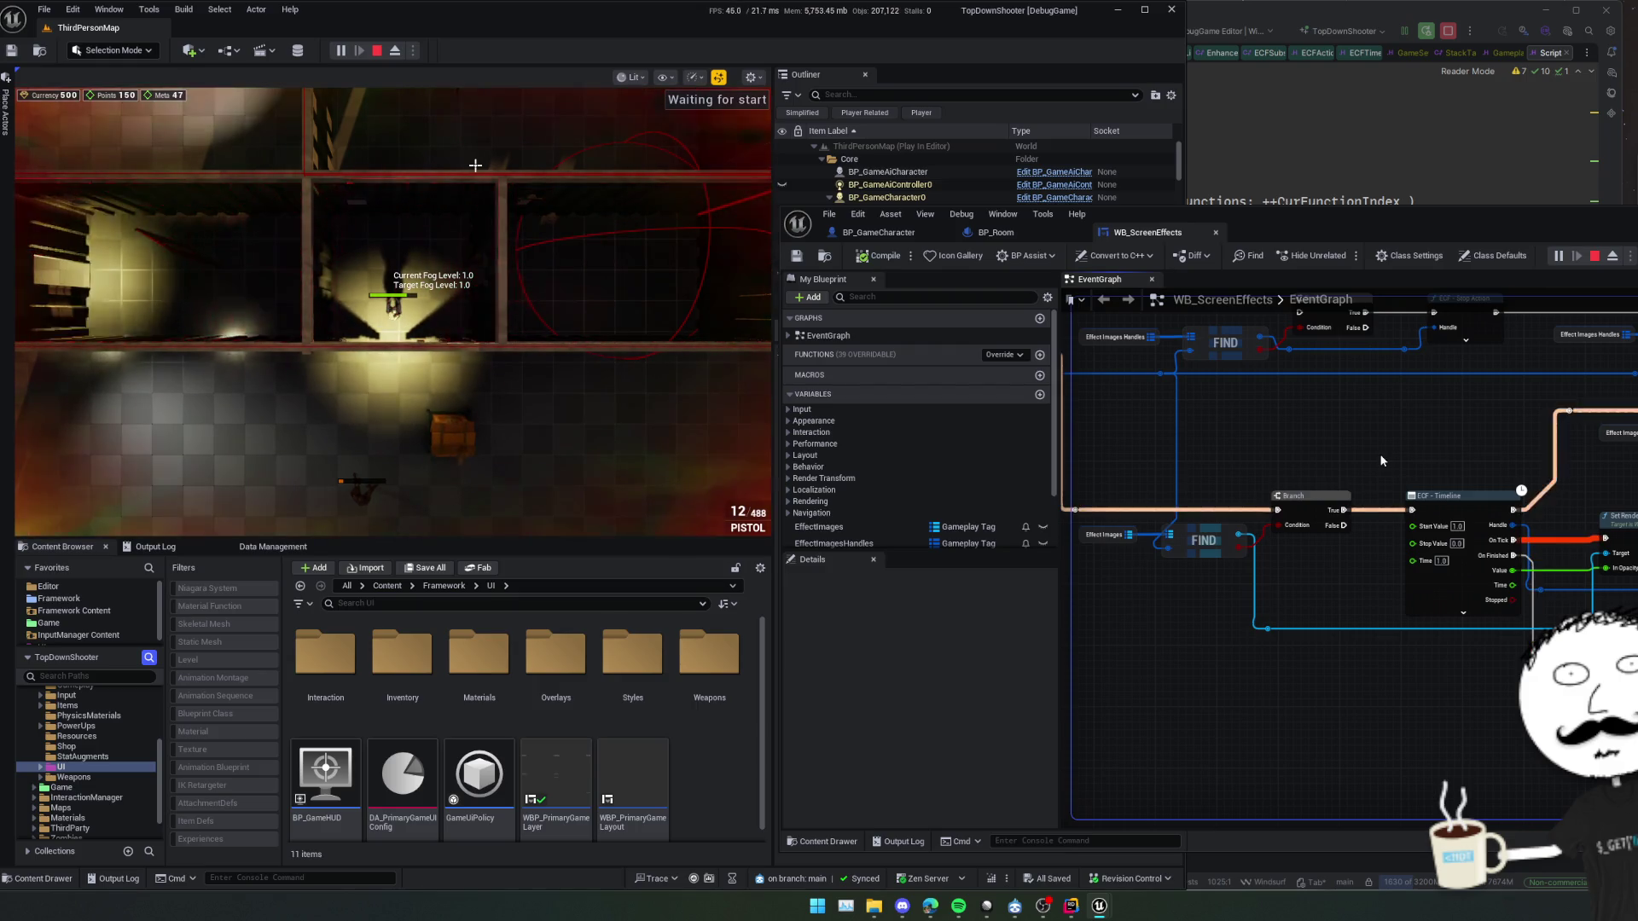
pyautogui.moveTo(1381, 459); pyautogui.dragTo(1525, 491)
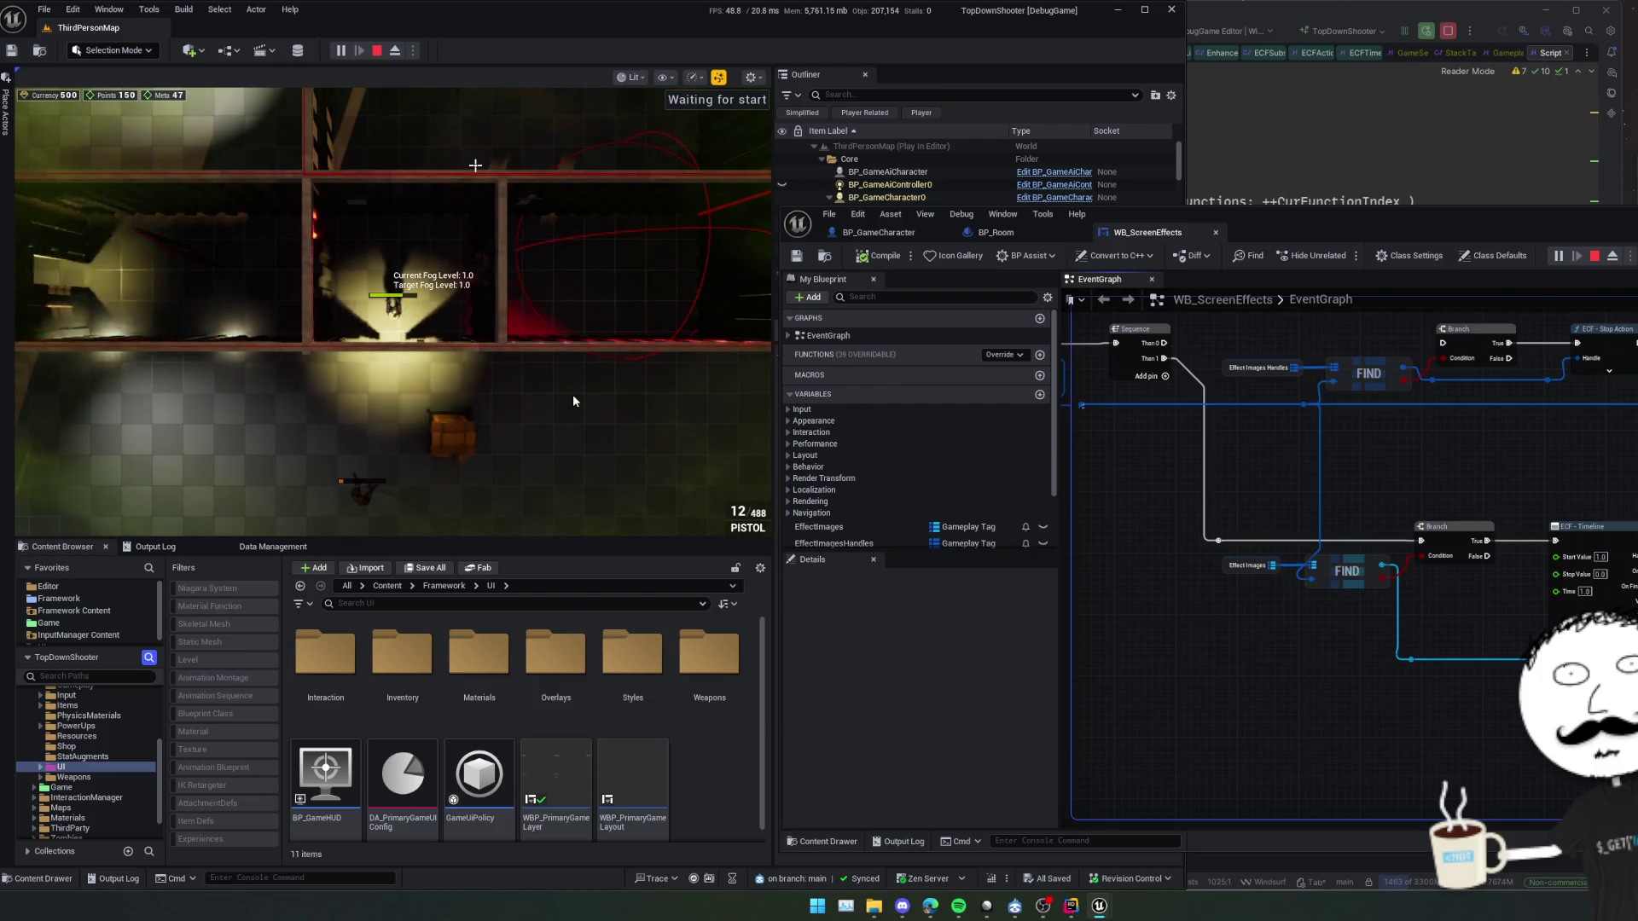
# Fire the pistol once, walk the character down the room, and release the mouse
pyautogui.click(573, 397)
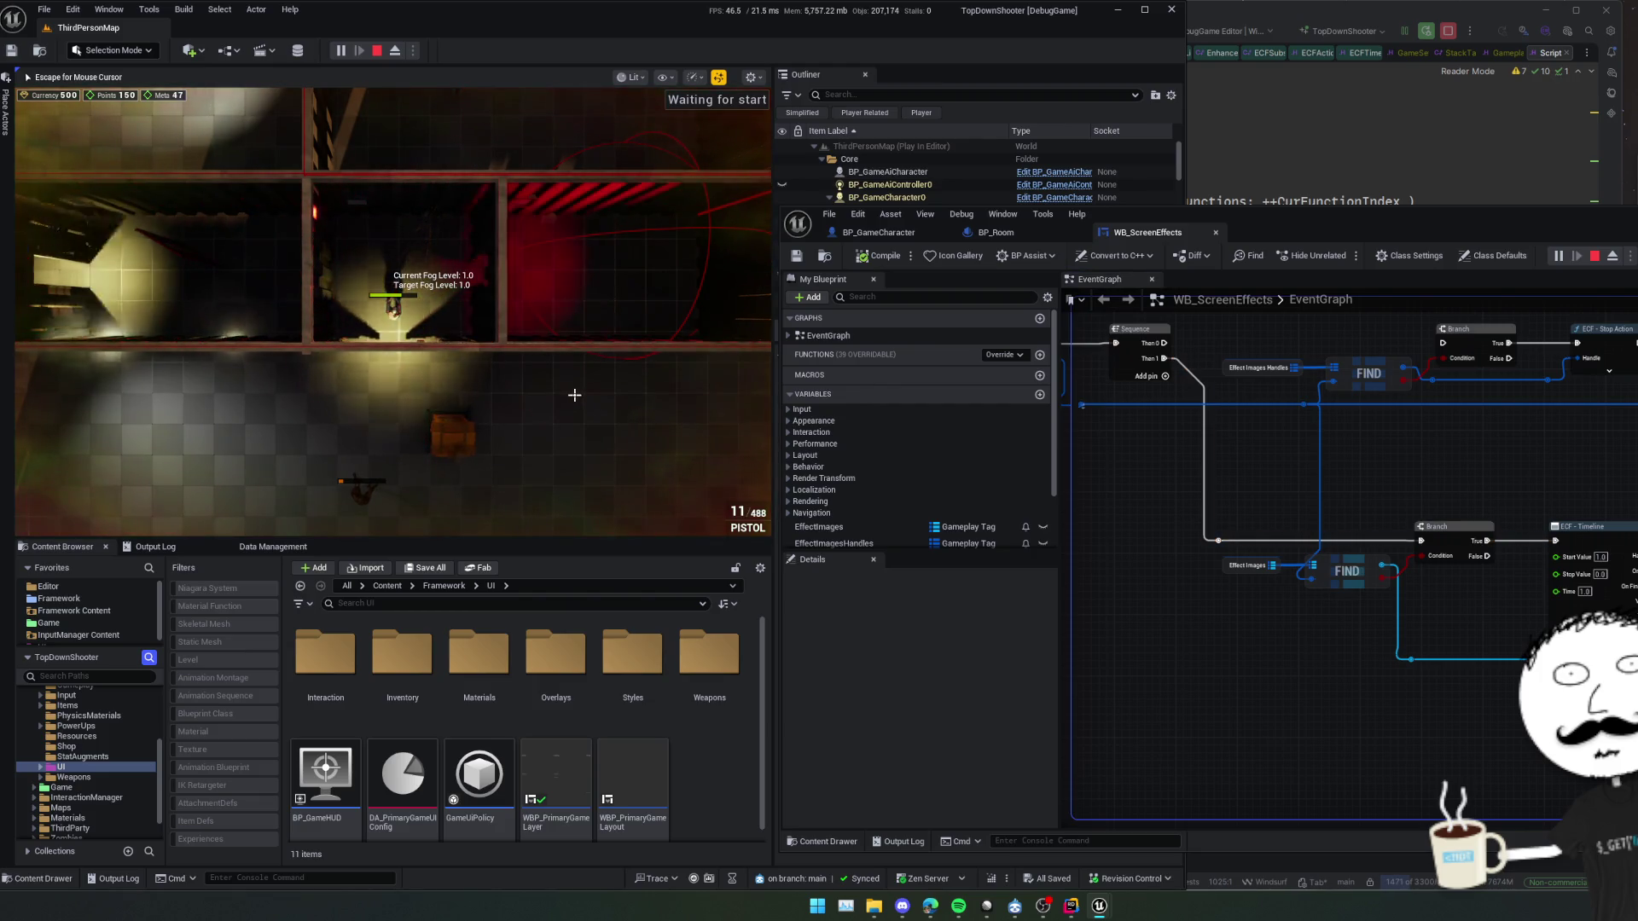
pyautogui.press('s')
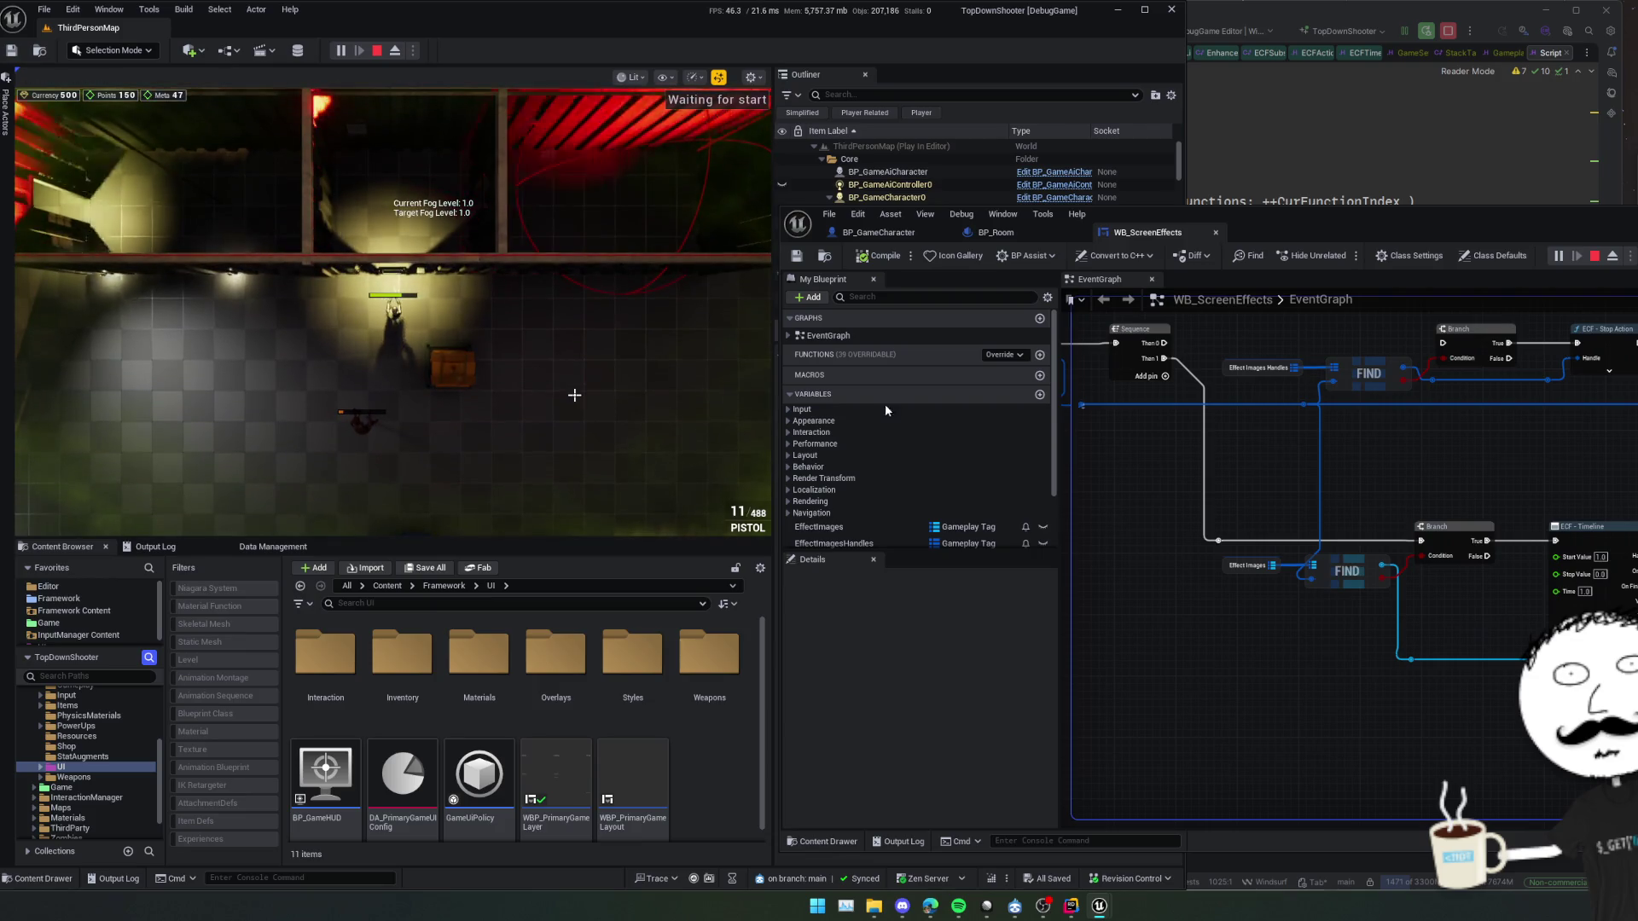
pyautogui.press('Escape')
# Pan the event graph across the Remove event's CONTAINS and FIND branches
pyautogui.moveTo(1341, 517)
pyautogui.mouseDown()
pyautogui.moveTo(1523, 559)
pyautogui.moveTo(1509, 685)
pyautogui.mouseUp()
pyautogui.moveTo(1391, 511)
pyautogui.mouseDown()
pyautogui.moveTo(1563, 474)
pyautogui.moveTo(1484, 409)
pyautogui.moveTo(1544, 480)
pyautogui.moveTo(1509, 532)
pyautogui.moveTo(1336, 480)
pyautogui.moveTo(1506, 510)
pyautogui.moveTo(1450, 490)
pyautogui.moveTo(1455, 444)
pyautogui.moveTo(1432, 394)
pyautogui.moveTo(1183, 292)
pyautogui.mouseUp()
pyautogui.moveTo(1428, 462)
pyautogui.mouseDown()
pyautogui.moveTo(1477, 575)
pyautogui.moveTo(1522, 612)
pyautogui.moveTo(1542, 570)
pyautogui.moveTo(1575, 560)
pyautogui.moveTo(1629, 573)
pyautogui.moveTo(1637, 623)
pyautogui.moveTo(1473, 618)
pyautogui.mouseUp()
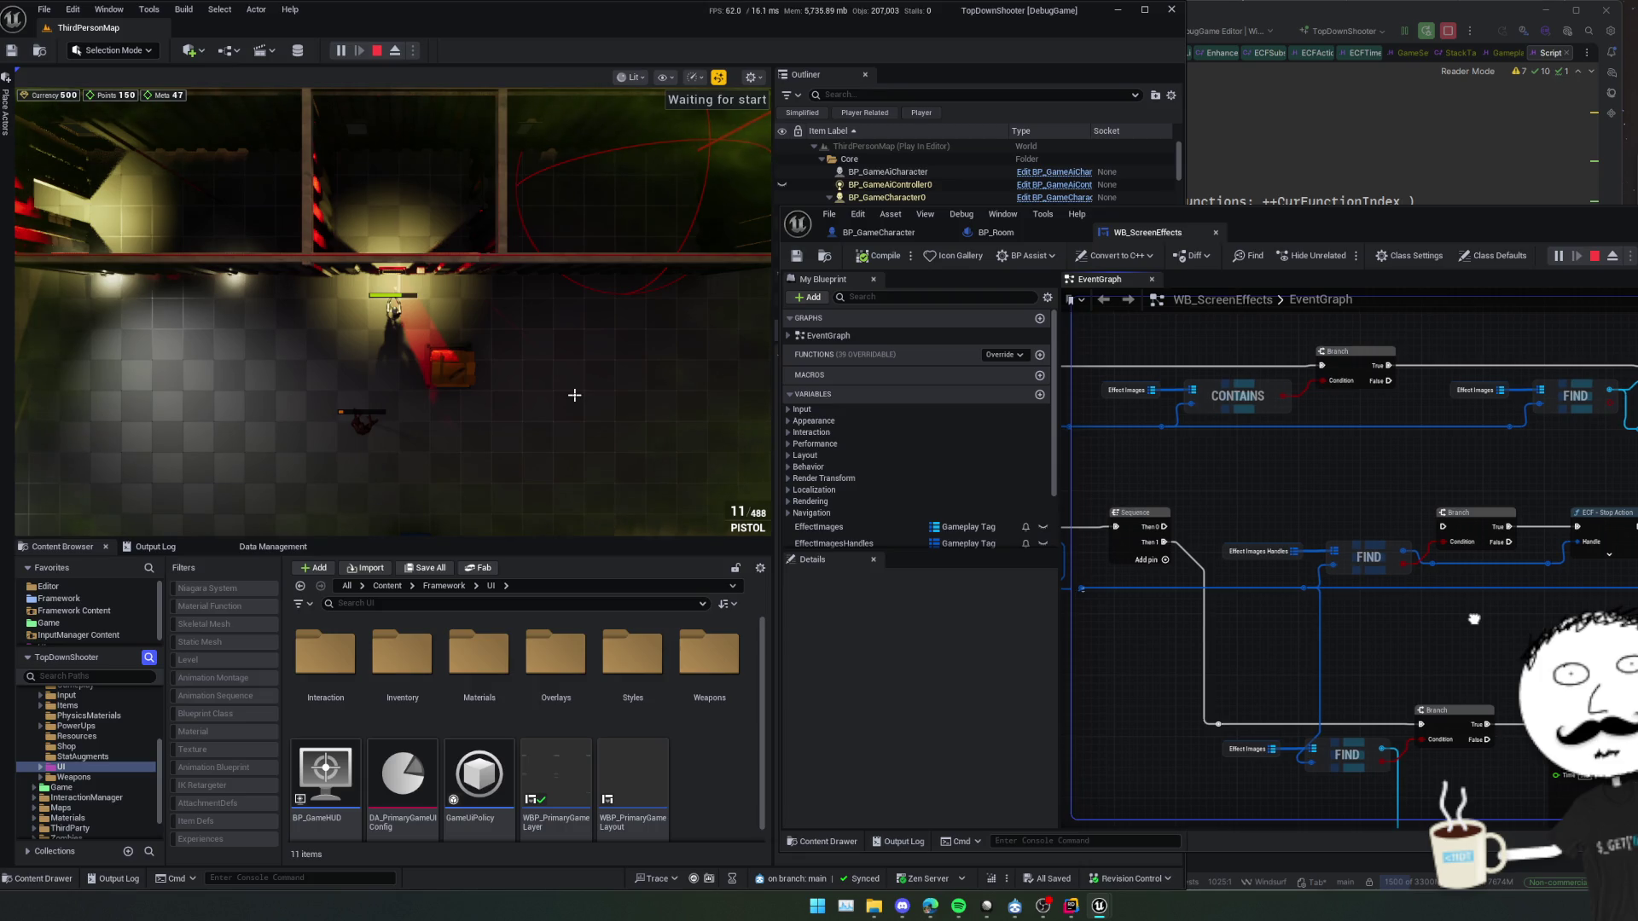
pyautogui.moveTo(1475, 618)
pyautogui.mouseDown()
pyautogui.moveTo(1548, 650)
pyautogui.moveTo(1489, 580)
pyautogui.moveTo(1412, 559)
pyautogui.moveTo(1421, 597)
pyautogui.moveTo(1392, 651)
pyautogui.moveTo(1458, 507)
pyautogui.moveTo(1512, 509)
pyautogui.moveTo(1477, 518)
pyautogui.mouseUp()
pyautogui.moveTo(1340, 544); pyautogui.dragTo(1519, 549)
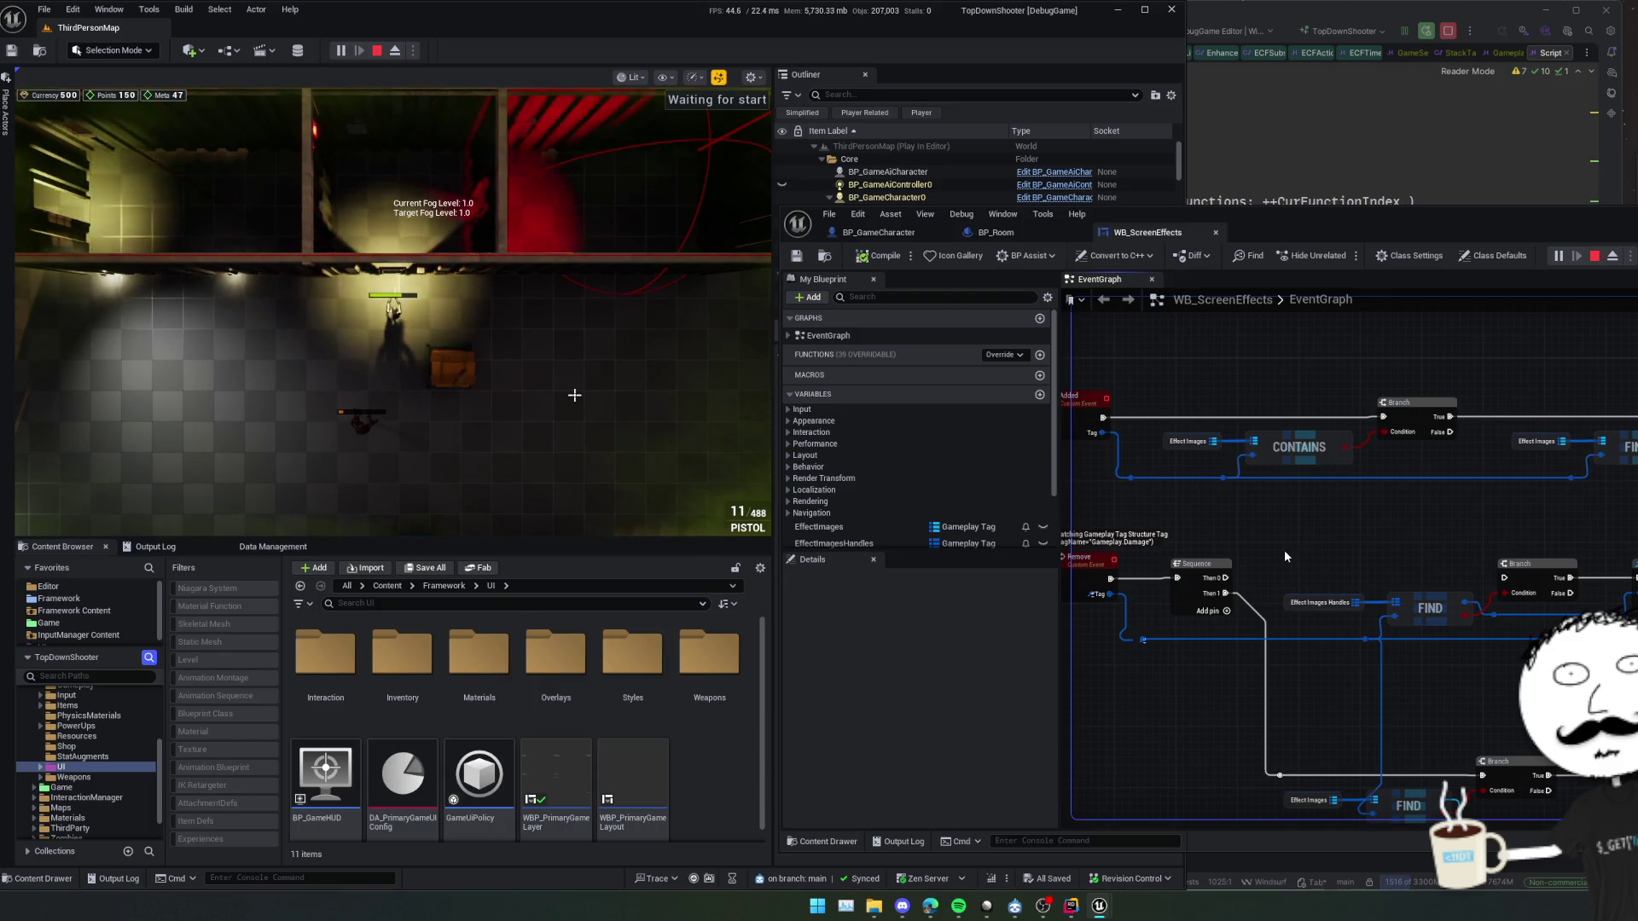
# Rearrange nodes around Set Render Opacity, ADD and Set Visibility, revealing Stop Action's Complete pin
pyautogui.moveTo(1292, 553); pyautogui.dragTo(1625, 618)
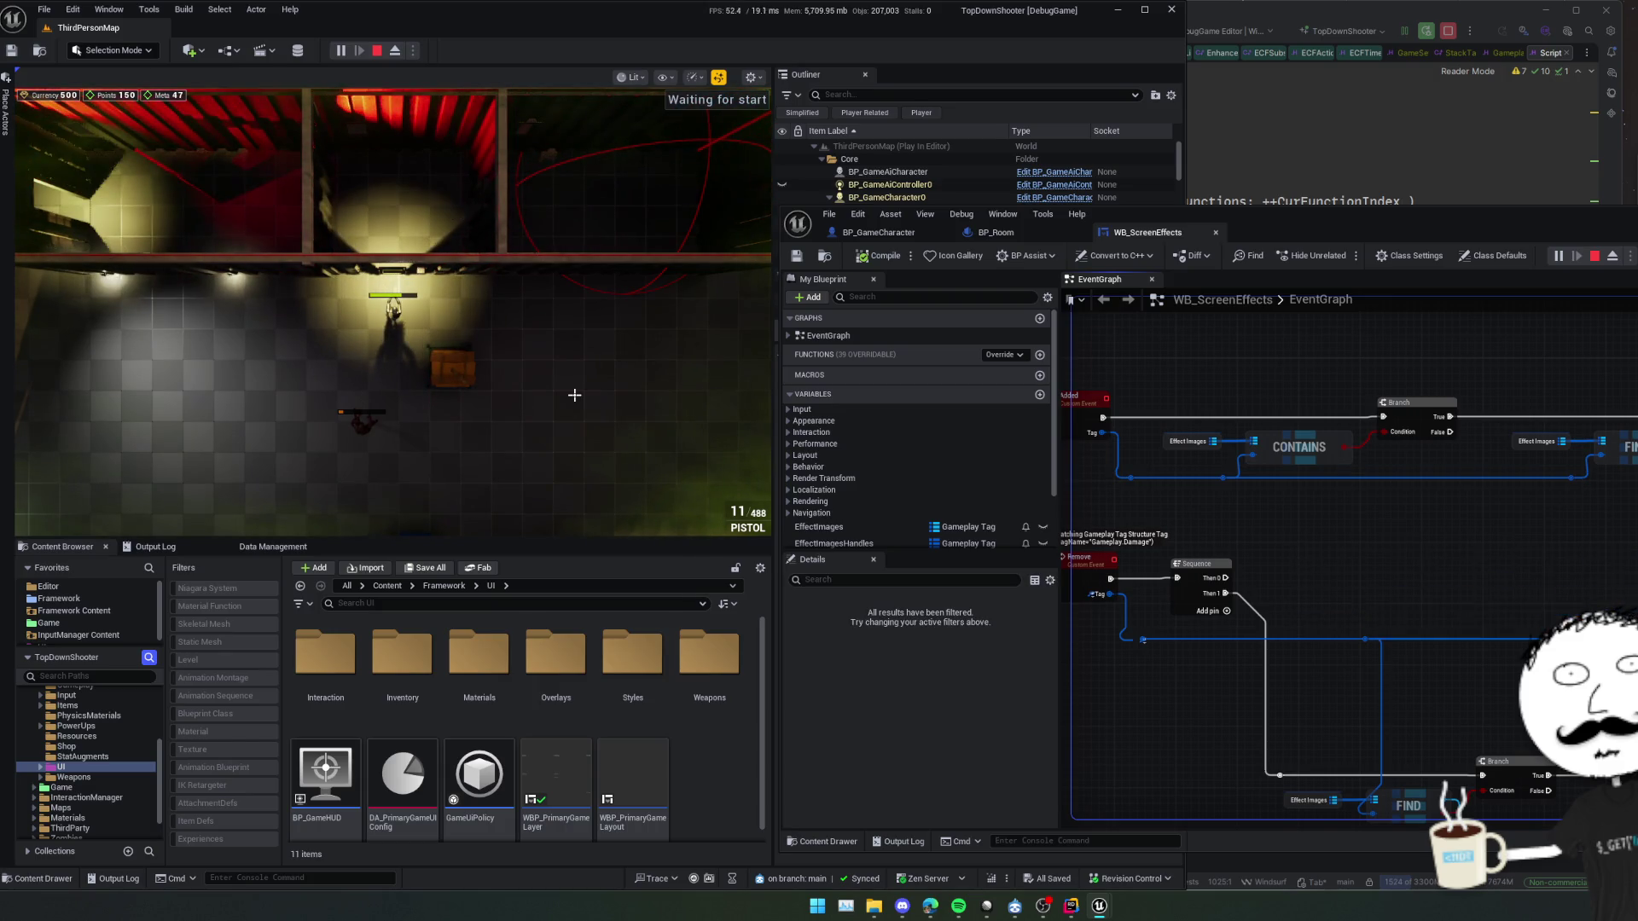
pyautogui.moveTo(1493, 665); pyautogui.dragTo(1199, 666)
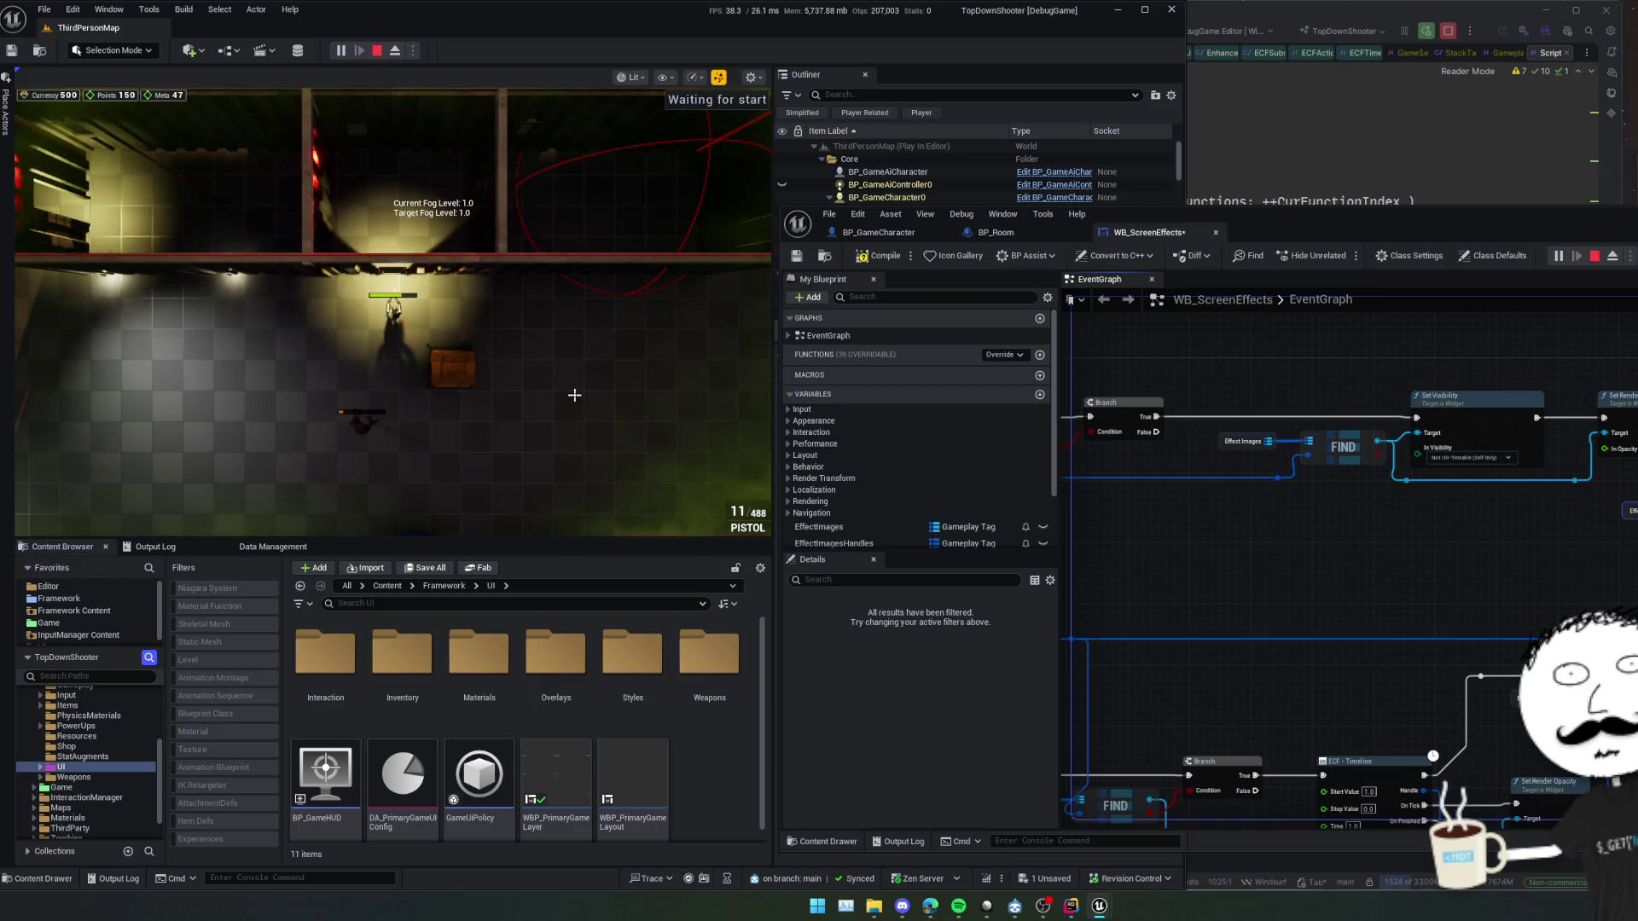
pyautogui.moveTo(1535, 665); pyautogui.dragTo(1181, 654)
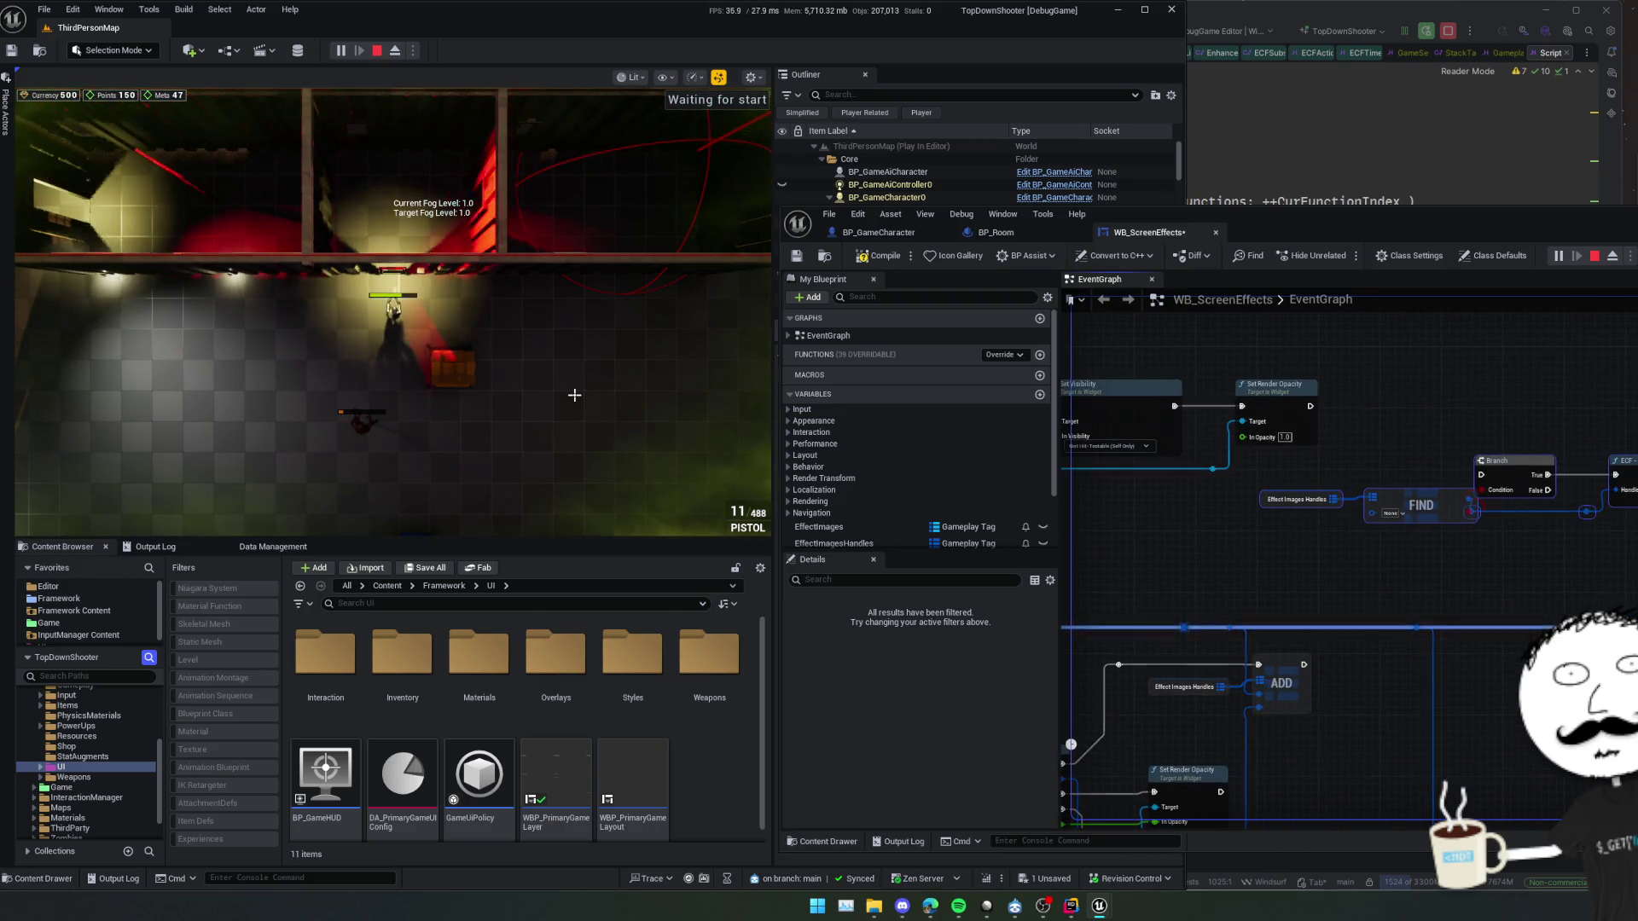
pyautogui.moveTo(1527, 553)
pyautogui.mouseDown()
pyautogui.moveTo(1407, 503)
pyautogui.moveTo(1634, 589)
pyautogui.mouseUp()
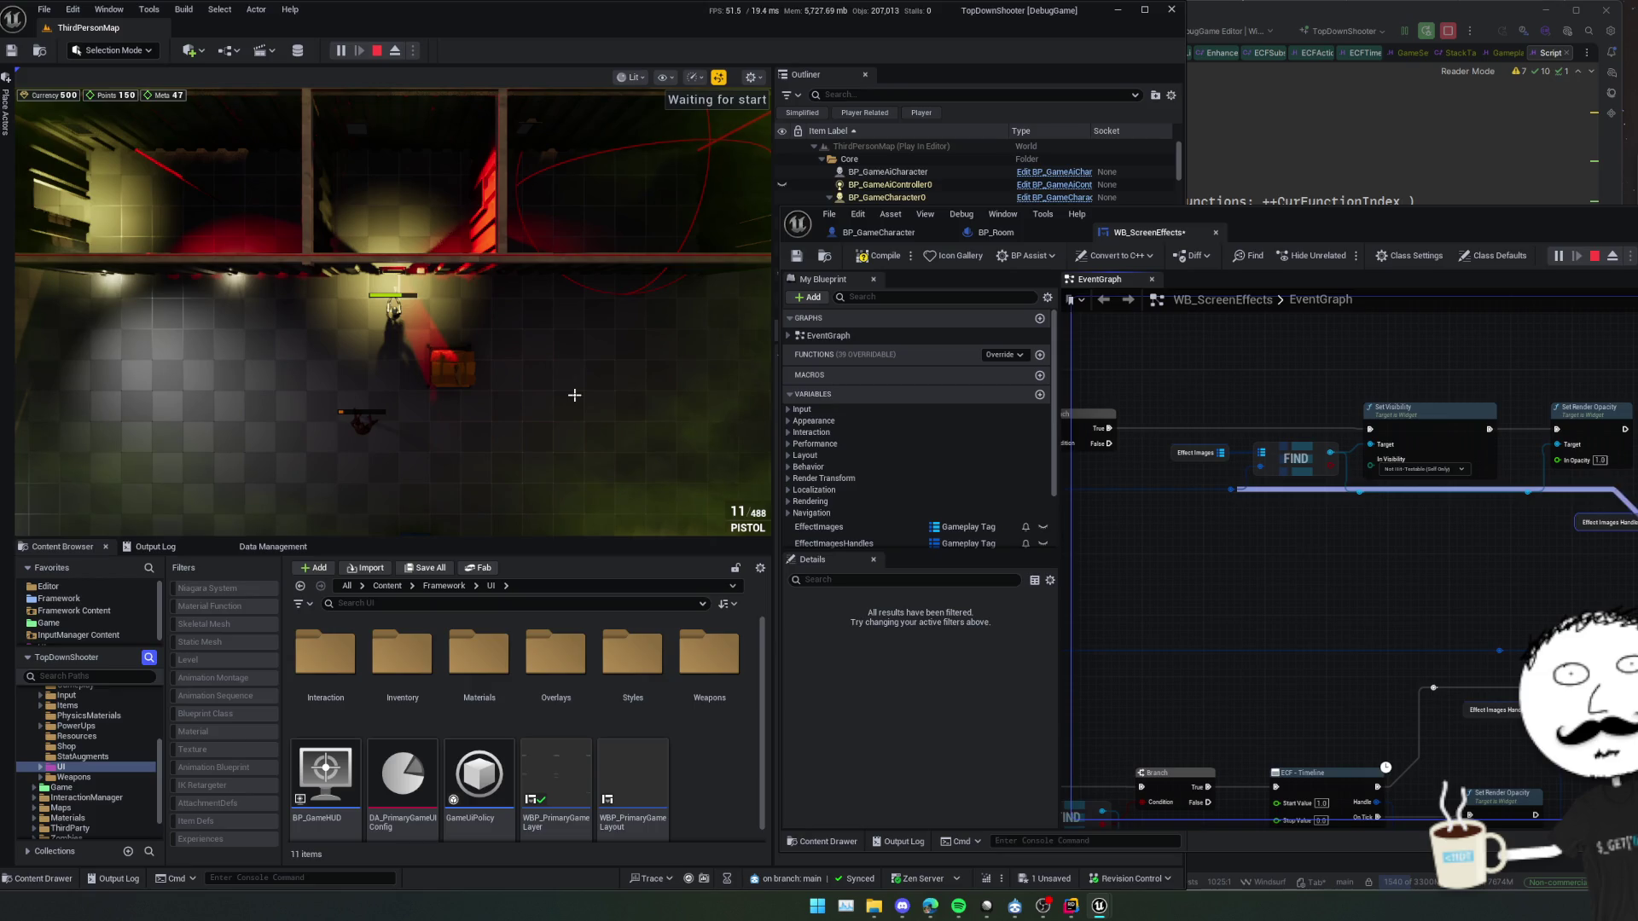
pyautogui.moveTo(1582, 496); pyautogui.dragTo(1228, 485)
pyautogui.moveTo(1450, 481); pyautogui.dragTo(1624, 525)
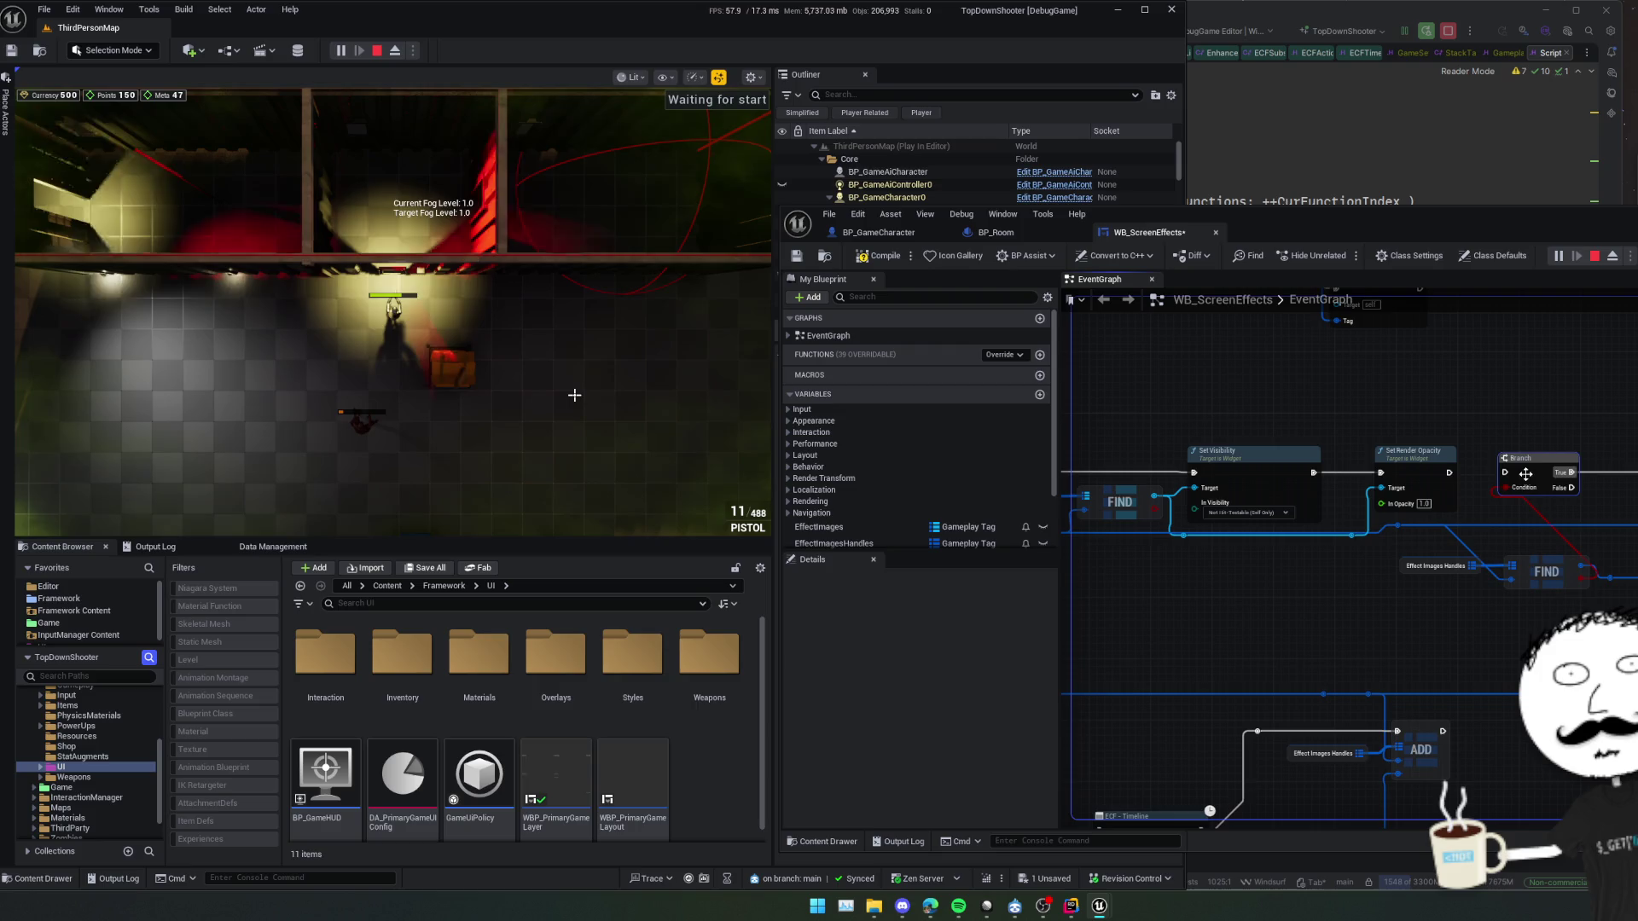
pyautogui.moveTo(1525, 474)
pyautogui.mouseDown()
pyautogui.moveTo(1488, 456)
pyautogui.moveTo(1514, 457)
pyautogui.moveTo(1523, 502)
pyautogui.moveTo(1578, 549)
pyautogui.moveTo(1637, 571)
pyautogui.mouseUp()
pyautogui.scroll(1, 1522, 494)
pyautogui.click(1522, 500)
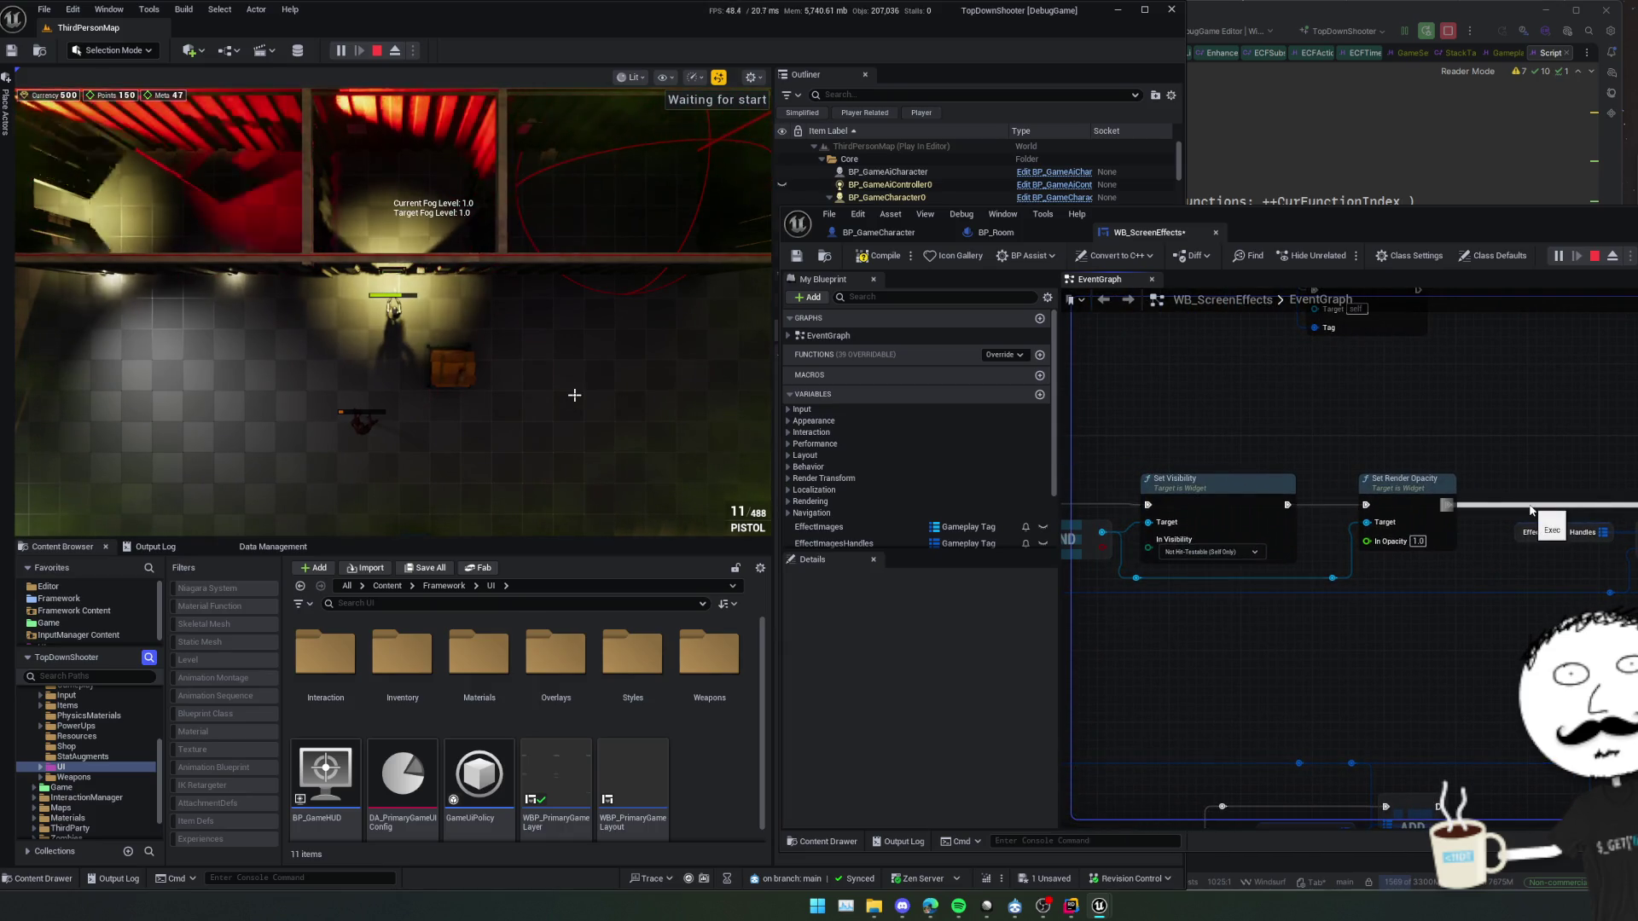
pyautogui.moveTo(1528, 503); pyautogui.dragTo(1637, 493)
pyautogui.moveTo(1217, 463)
pyautogui.mouseDown()
pyautogui.moveTo(1599, 469)
pyautogui.moveTo(1216, 457)
pyautogui.mouseUp()
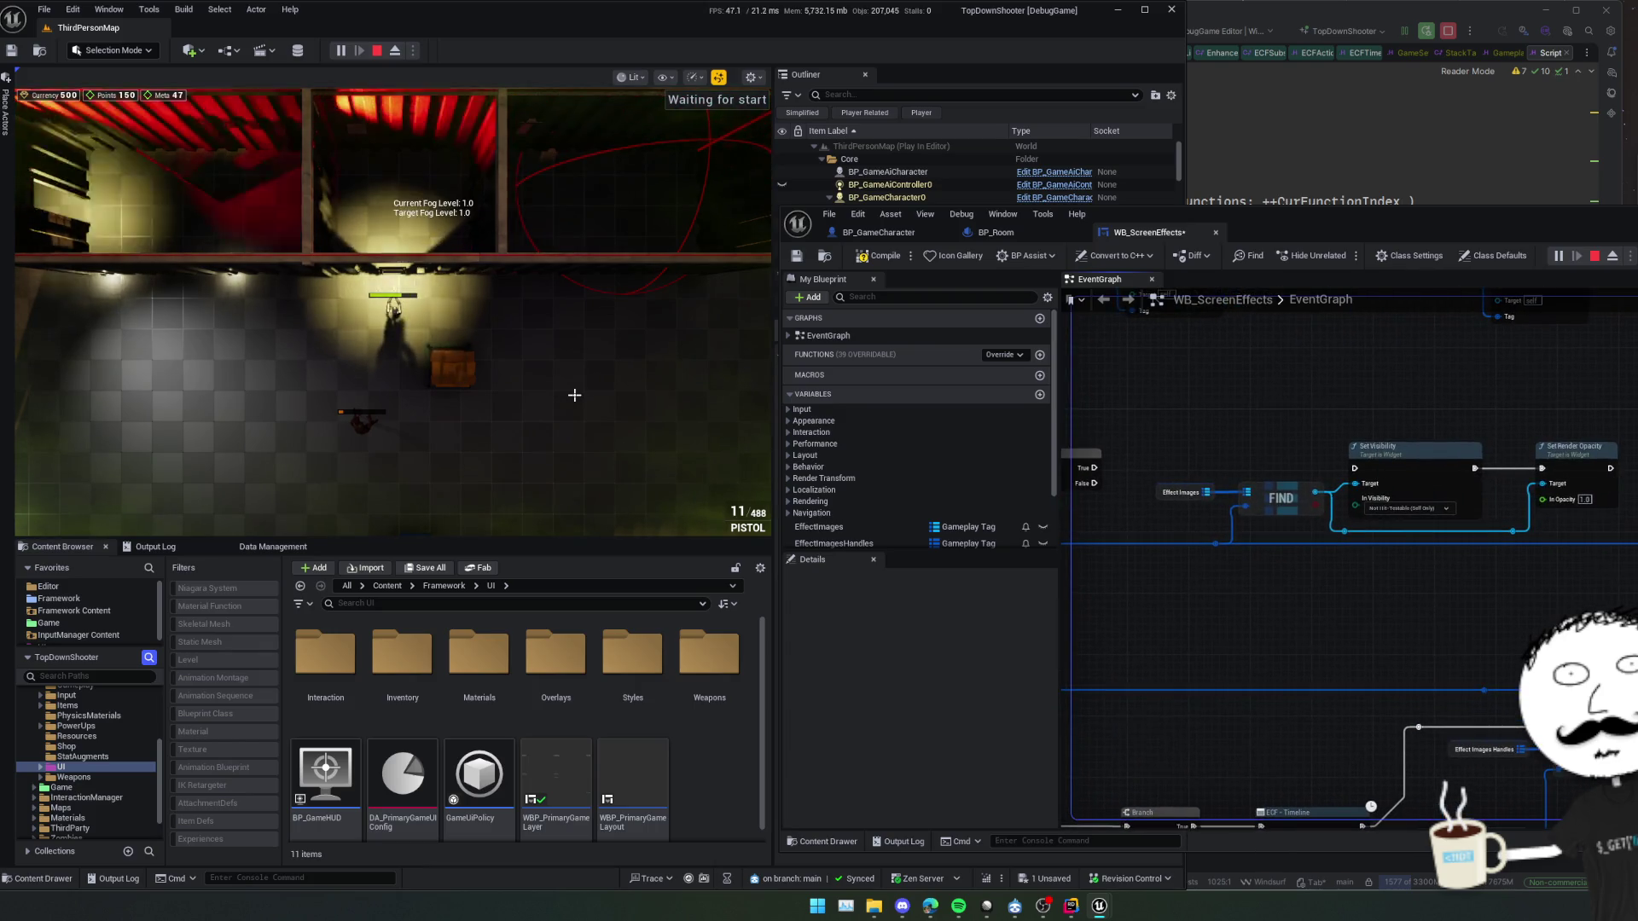
# Connect the Branch's True output to the ECF - Stop Action node's input exec pin
pyautogui.moveTo(1094, 467)
pyautogui.mouseDown()
pyautogui.moveTo(1221, 409)
pyautogui.moveTo(1263, 490)
pyautogui.moveTo(1637, 493)
pyautogui.mouseUp()
pyautogui.moveTo(1579, 596)
pyautogui.mouseDown()
pyautogui.moveTo(1637, 493)
pyautogui.moveTo(1416, 499)
pyautogui.moveTo(1324, 473)
pyautogui.moveTo(1512, 601)
pyautogui.moveTo(1351, 505)
pyautogui.moveTo(1218, 506)
pyautogui.mouseUp()
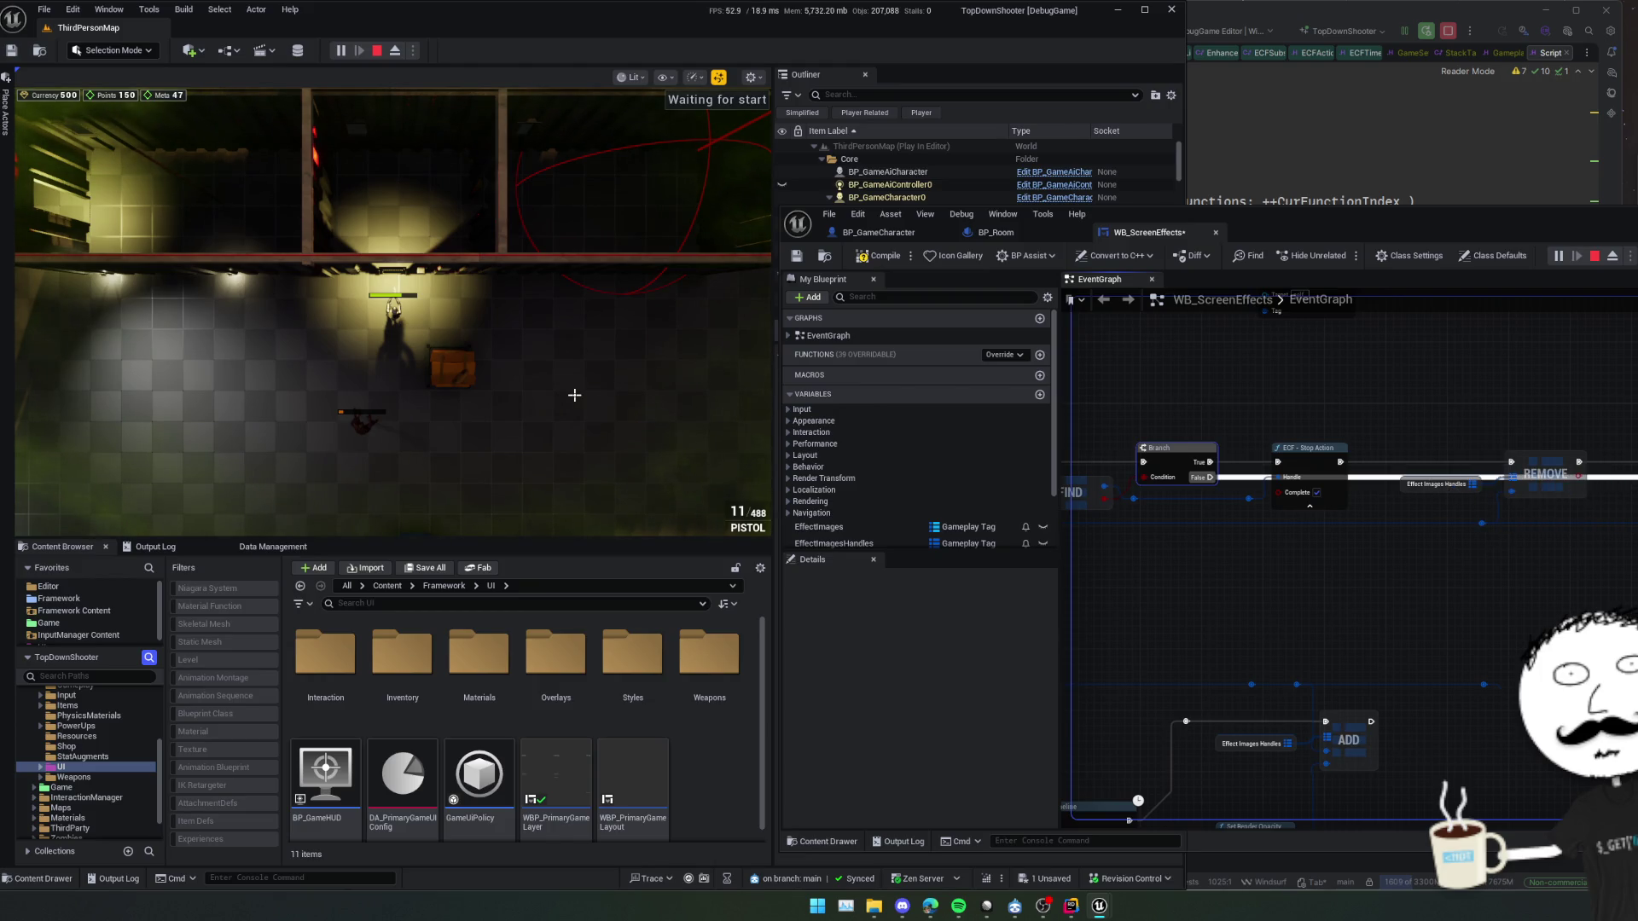
pyautogui.moveTo(1218, 506)
pyautogui.mouseDown()
pyautogui.moveTo(1483, 513)
pyautogui.moveTo(1374, 535)
pyautogui.moveTo(1432, 531)
pyautogui.moveTo(1328, 526)
pyautogui.moveTo(1494, 527)
pyautogui.moveTo(1636, 444)
pyautogui.mouseUp()
pyautogui.moveTo(1364, 529); pyautogui.dragTo(1631, 471)
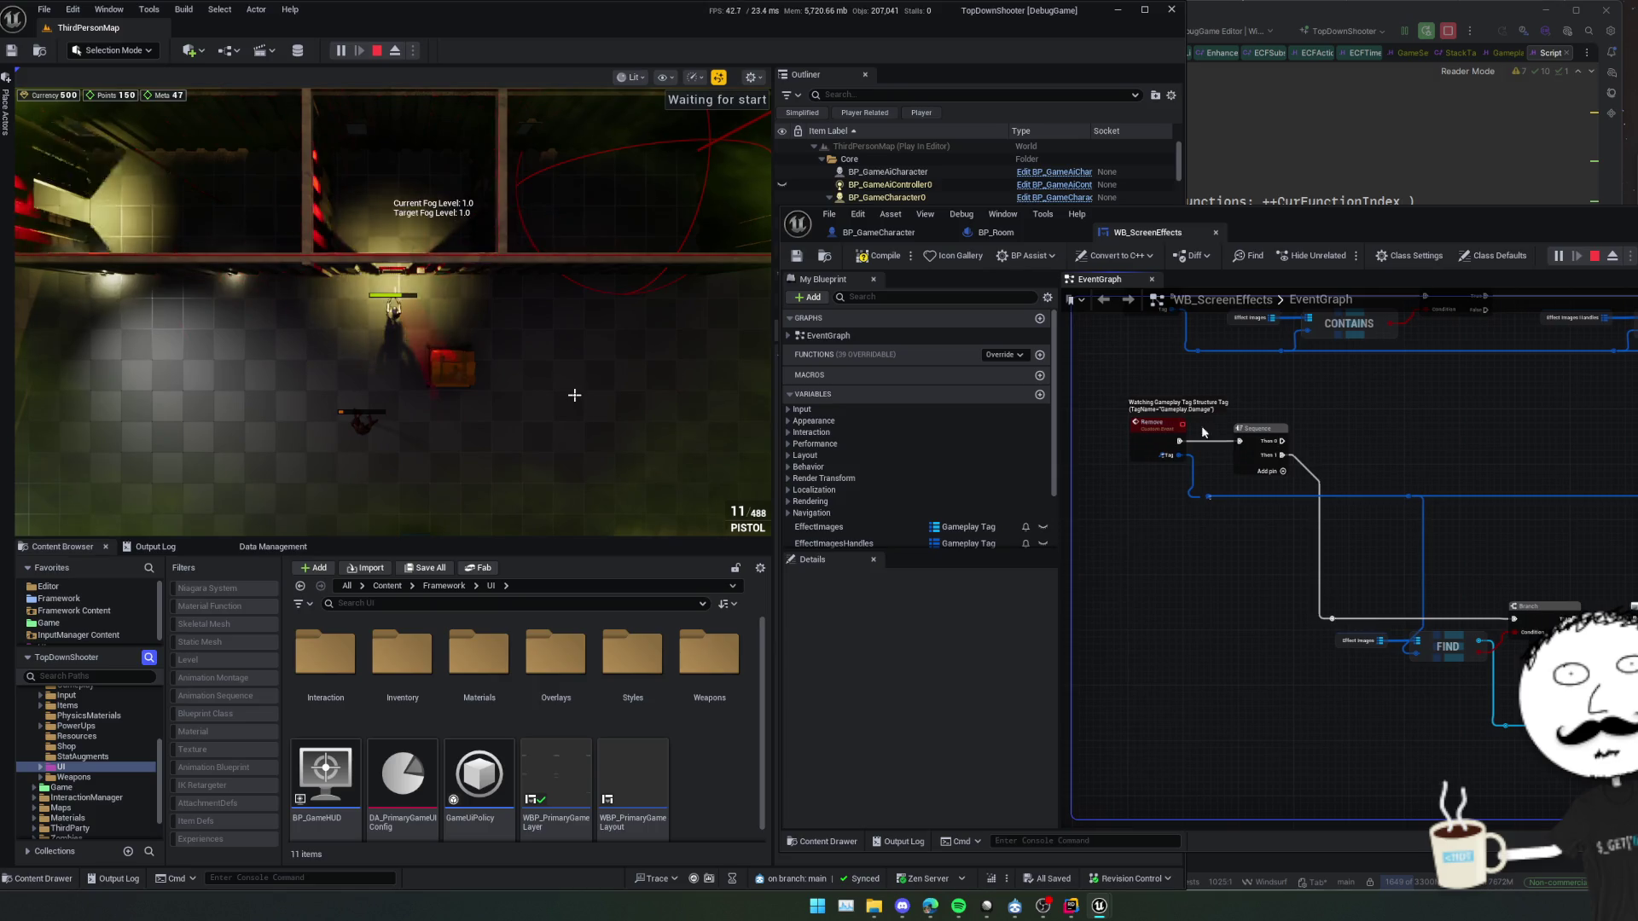
# Undo the last node move and review the Timeline, Branch, ADD and REMOVE nodes
pyautogui.hotkey('ctrl', 'z')
pyautogui.moveTo(1315, 580)
pyautogui.mouseDown()
pyautogui.moveTo(1405, 719)
pyautogui.moveTo(1267, 533)
pyautogui.moveTo(1266, 441)
pyautogui.moveTo(1193, 452)
pyautogui.moveTo(1373, 619)
pyautogui.mouseUp()
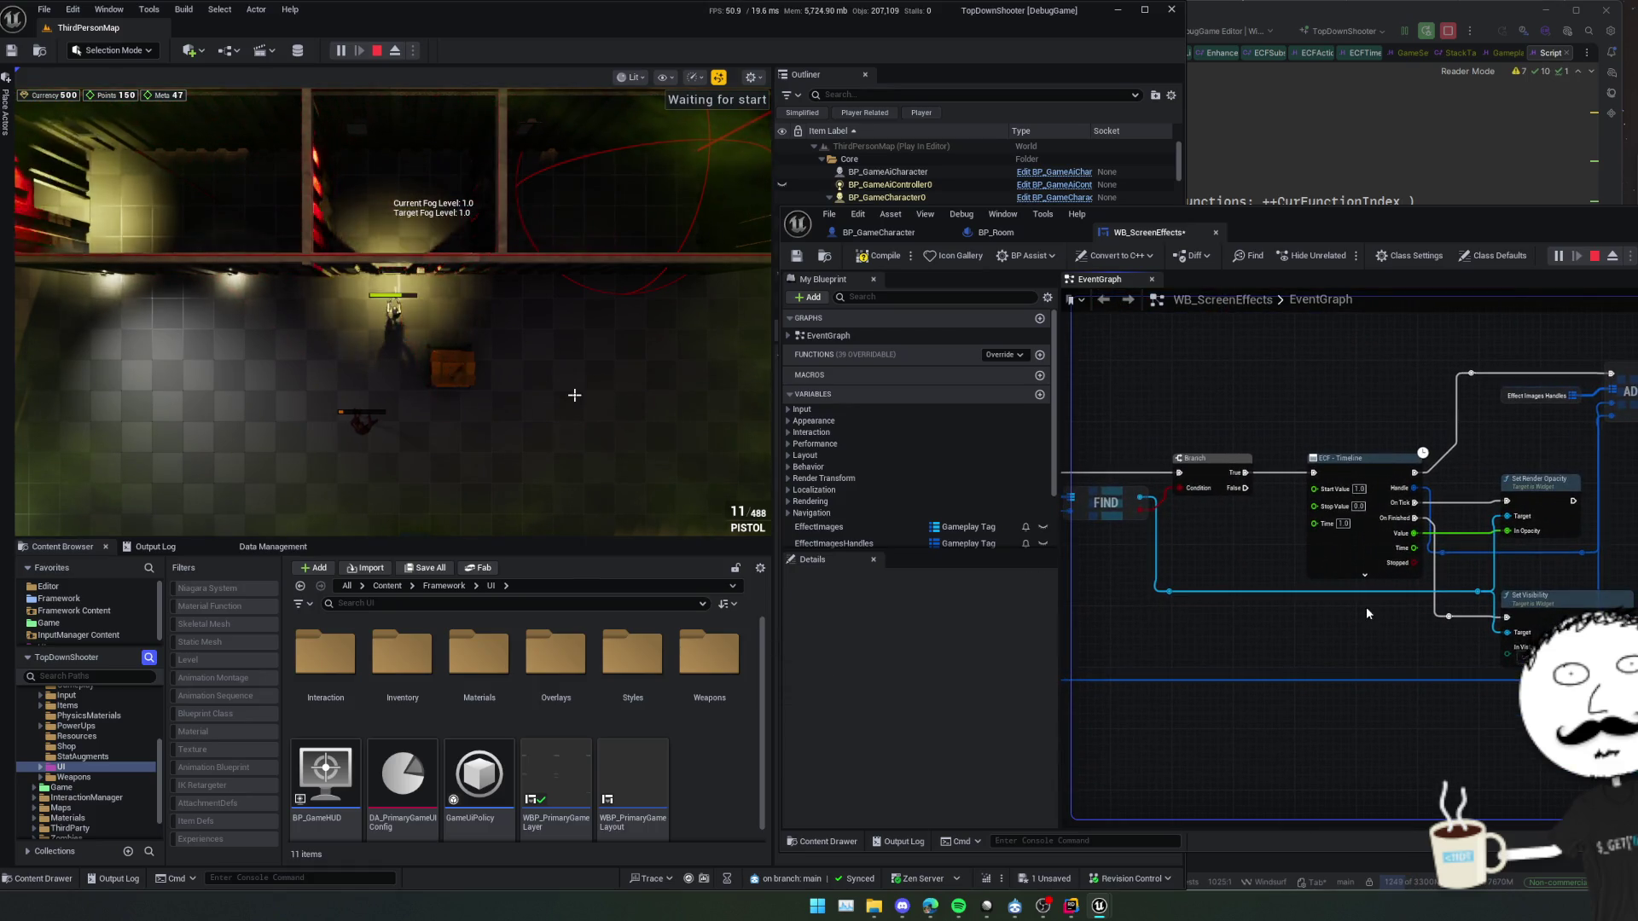
pyautogui.moveTo(1284, 507); pyautogui.dragTo(1163, 527)
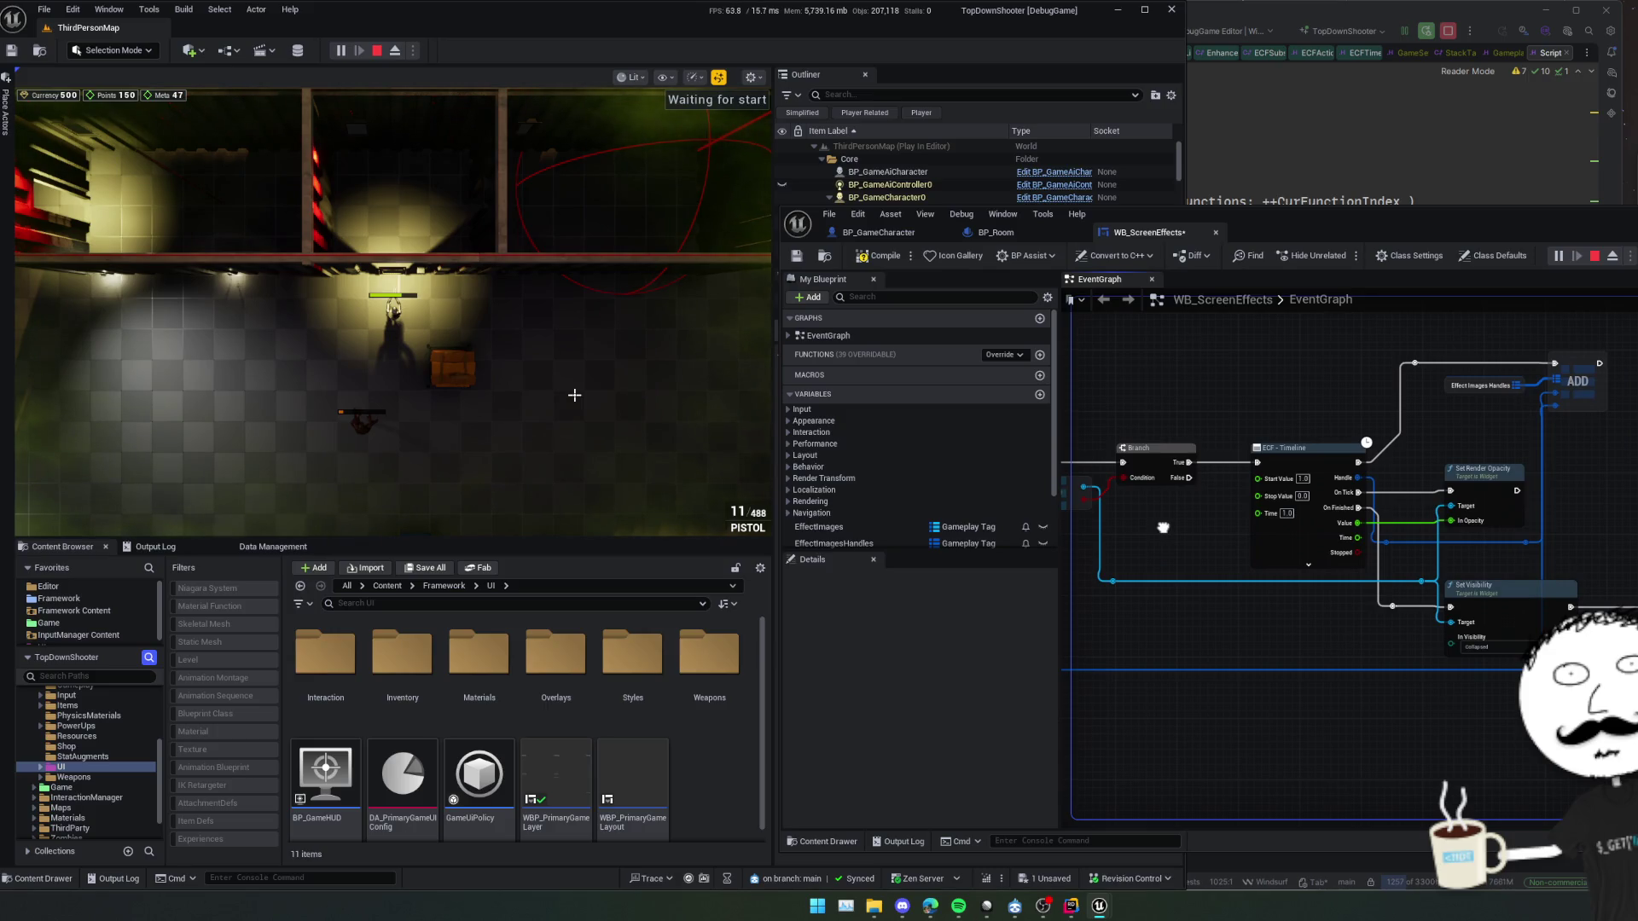
pyautogui.moveTo(1162, 527); pyautogui.dragTo(1055, 723)
pyautogui.moveTo(1577, 675)
pyautogui.mouseDown()
pyautogui.moveTo(1471, 545)
pyautogui.moveTo(1483, 520)
pyautogui.moveTo(1573, 513)
pyautogui.moveTo(1621, 580)
pyautogui.moveTo(1631, 567)
pyautogui.moveTo(1637, 710)
pyautogui.moveTo(1593, 599)
pyautogui.moveTo(1637, 700)
pyautogui.moveTo(1621, 669)
pyautogui.moveTo(1513, 664)
pyautogui.mouseUp()
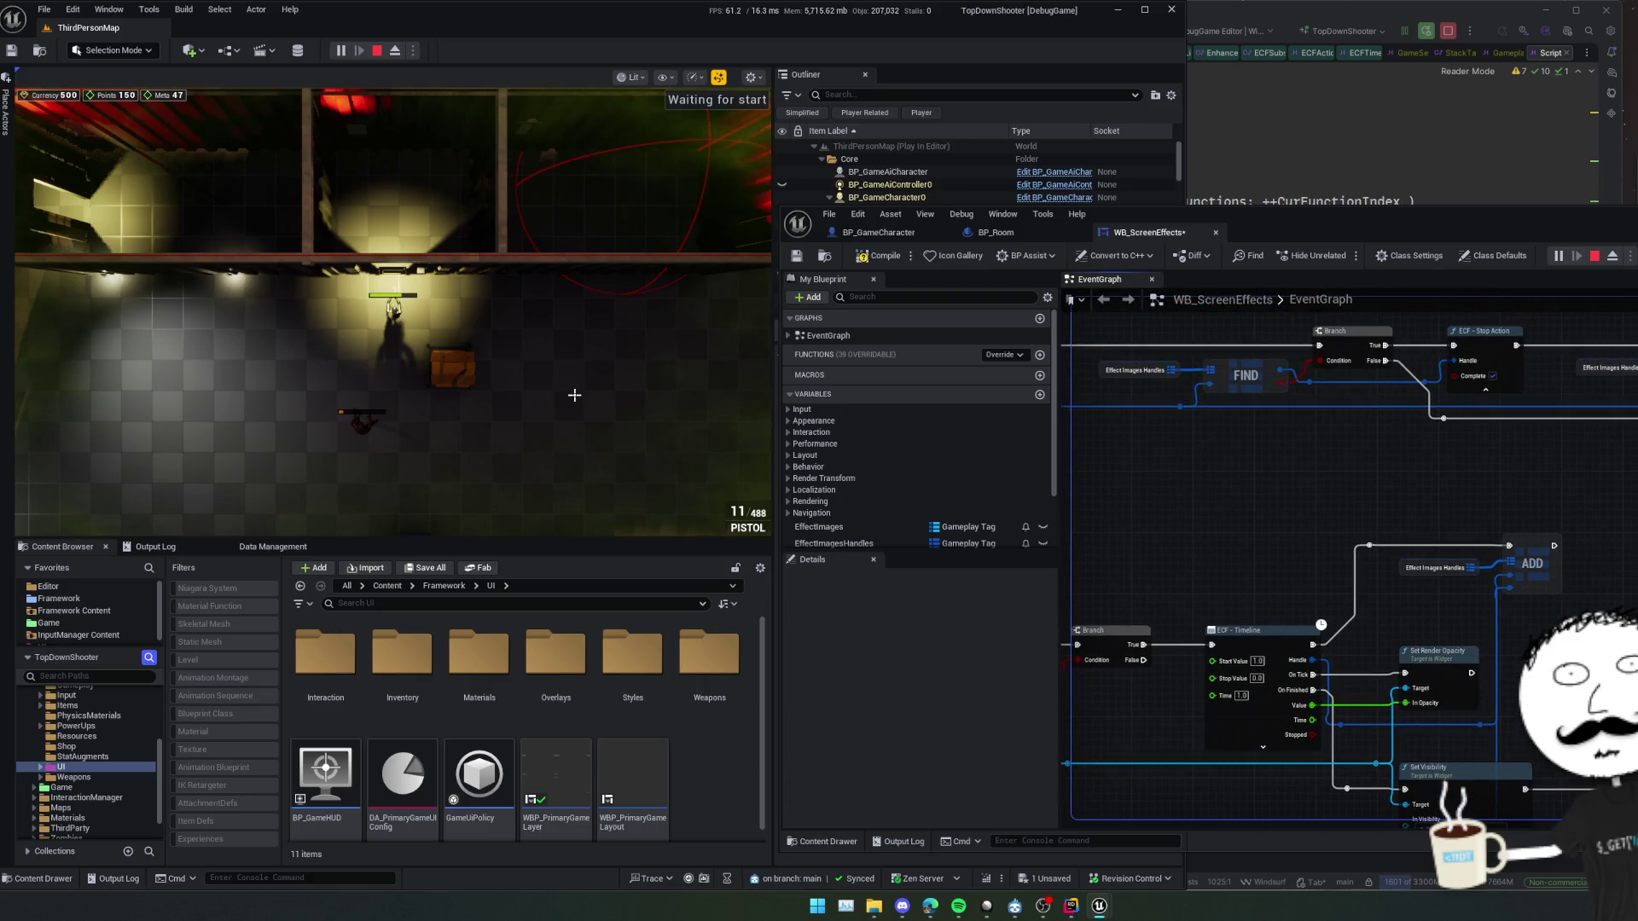
pyautogui.moveTo(1637, 539)
pyautogui.mouseDown()
pyautogui.moveTo(1490, 518)
pyautogui.moveTo(1637, 558)
pyautogui.mouseUp()
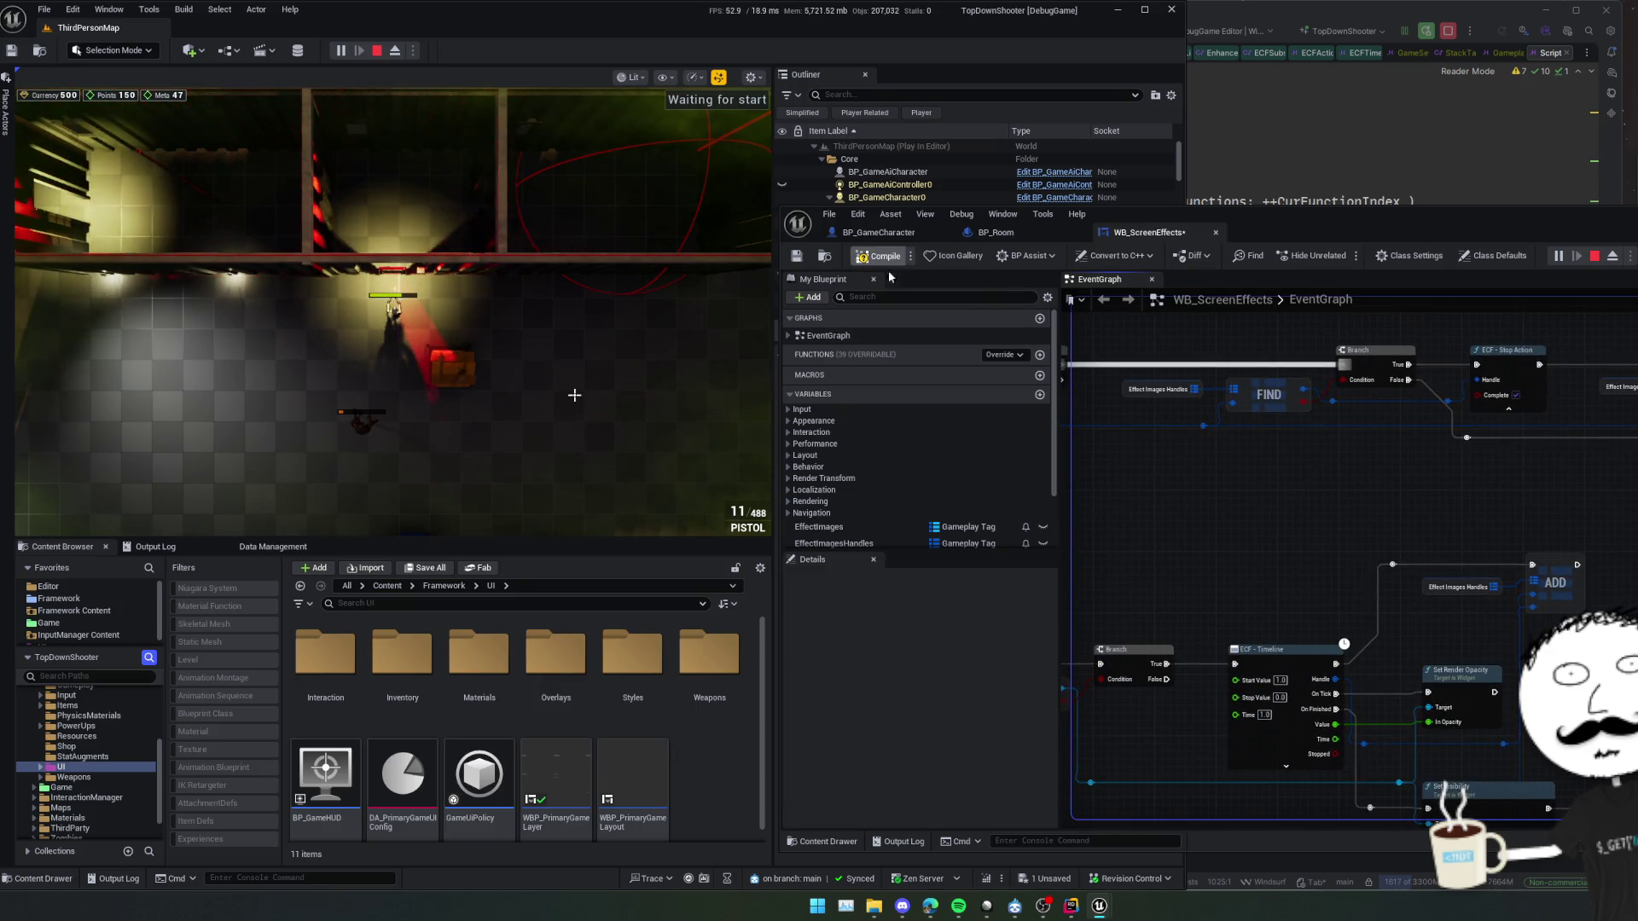
# Compile WB_ScreenEffects, then walk the character into the red gas room and back out
pyautogui.click(885, 258)
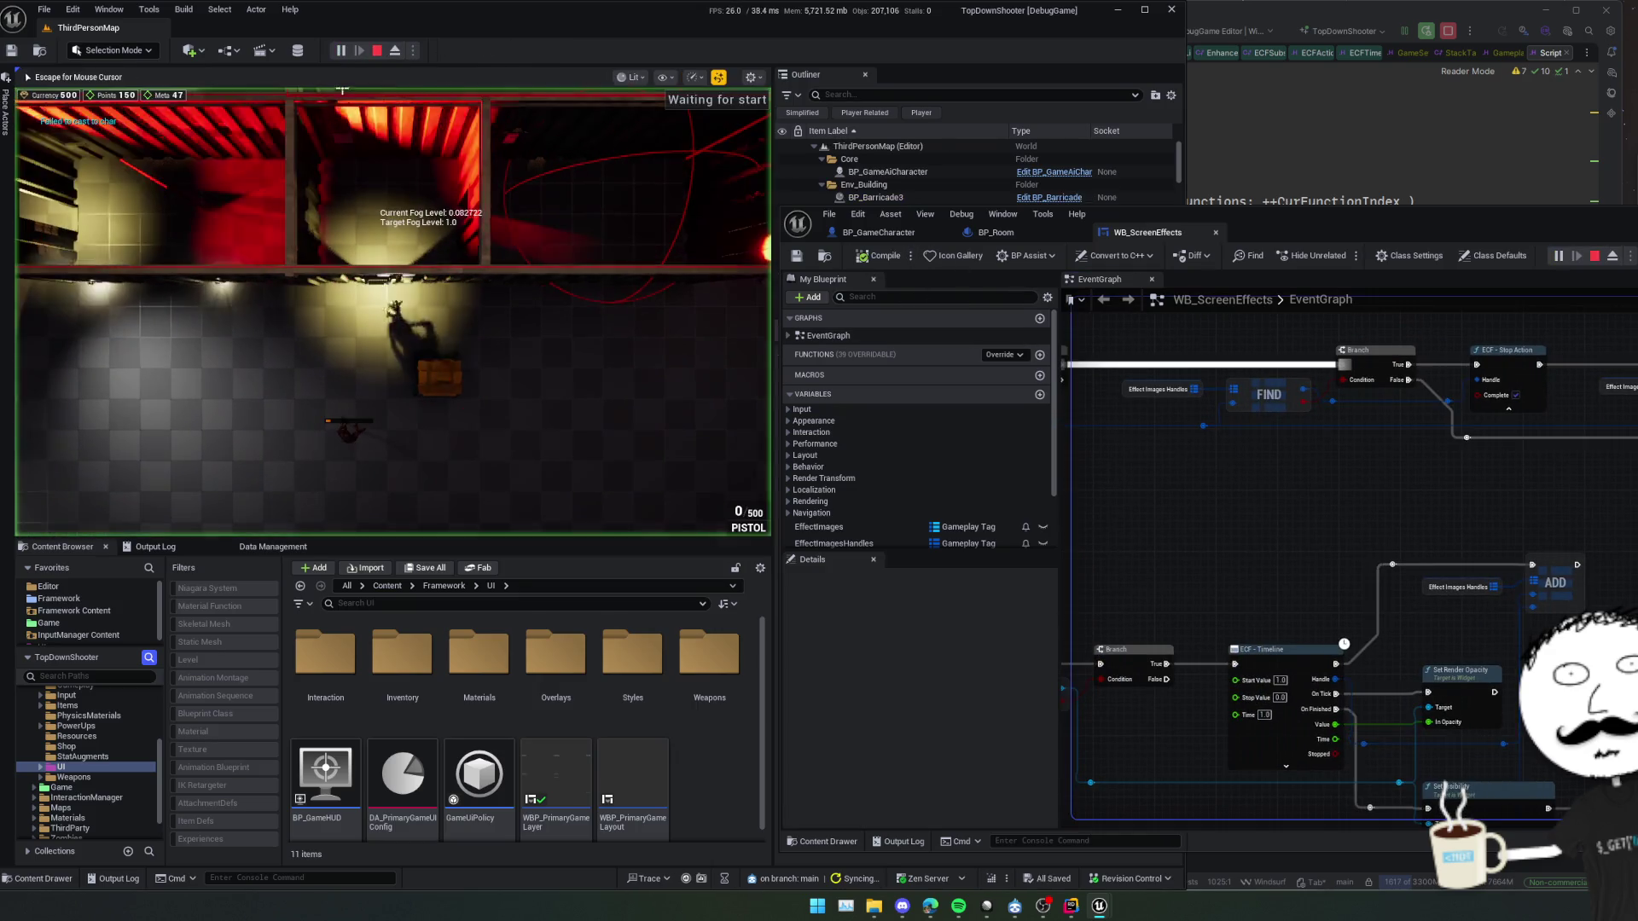
pyautogui.moveTo(1303, 460); pyautogui.dragTo(1337, 465)
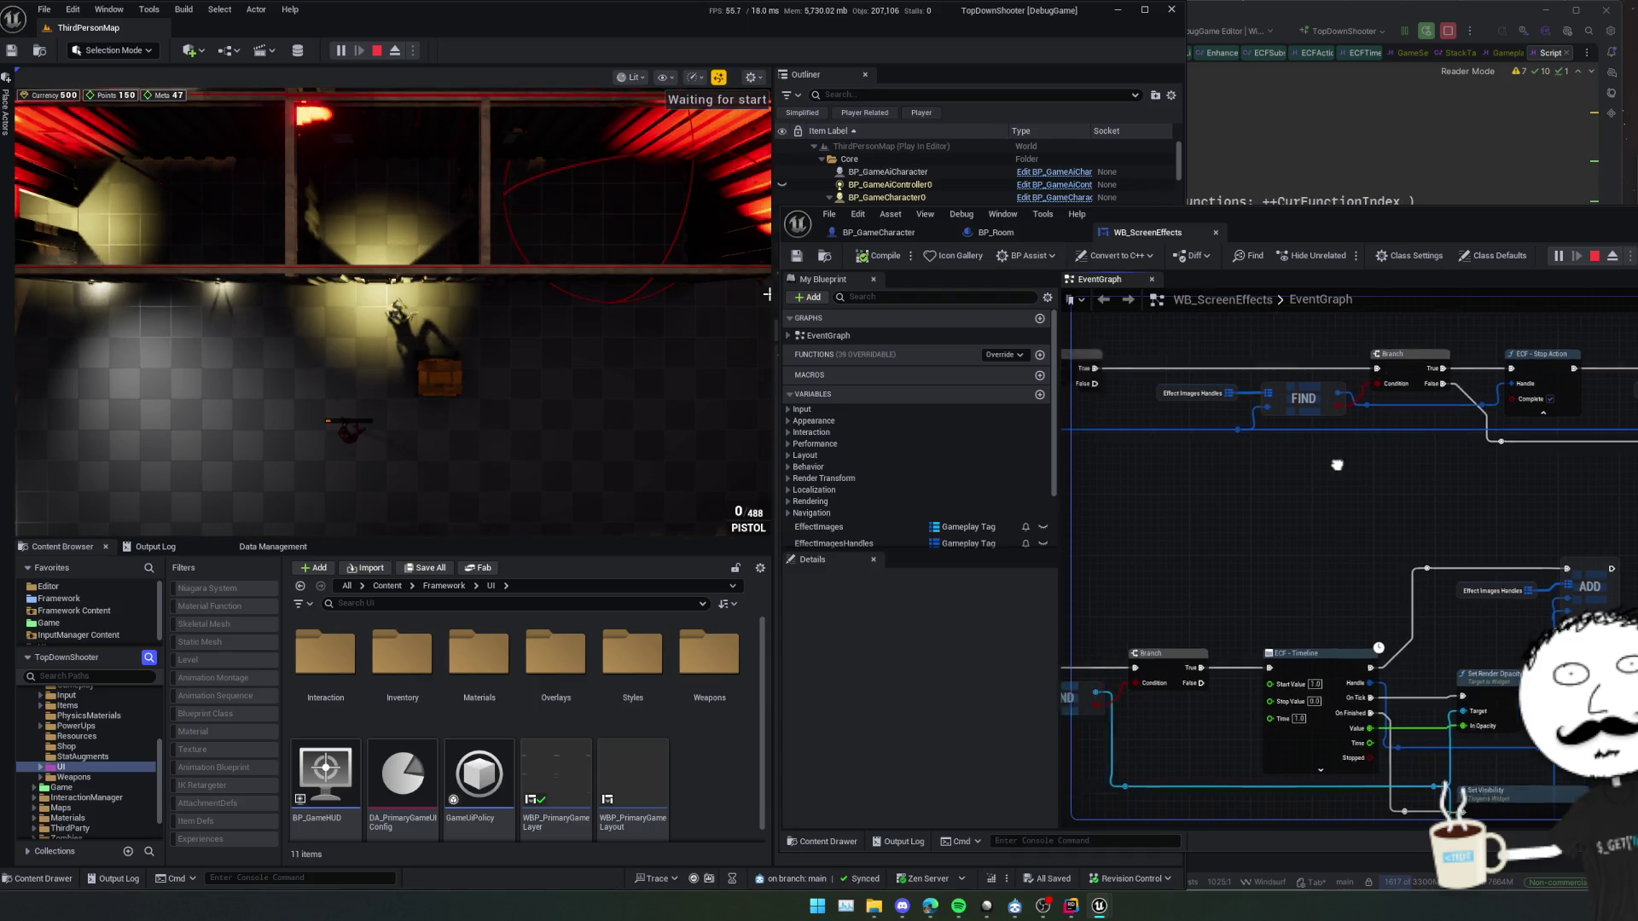
pyautogui.scroll(-2, 1337, 464)
pyautogui.click(478, 377)
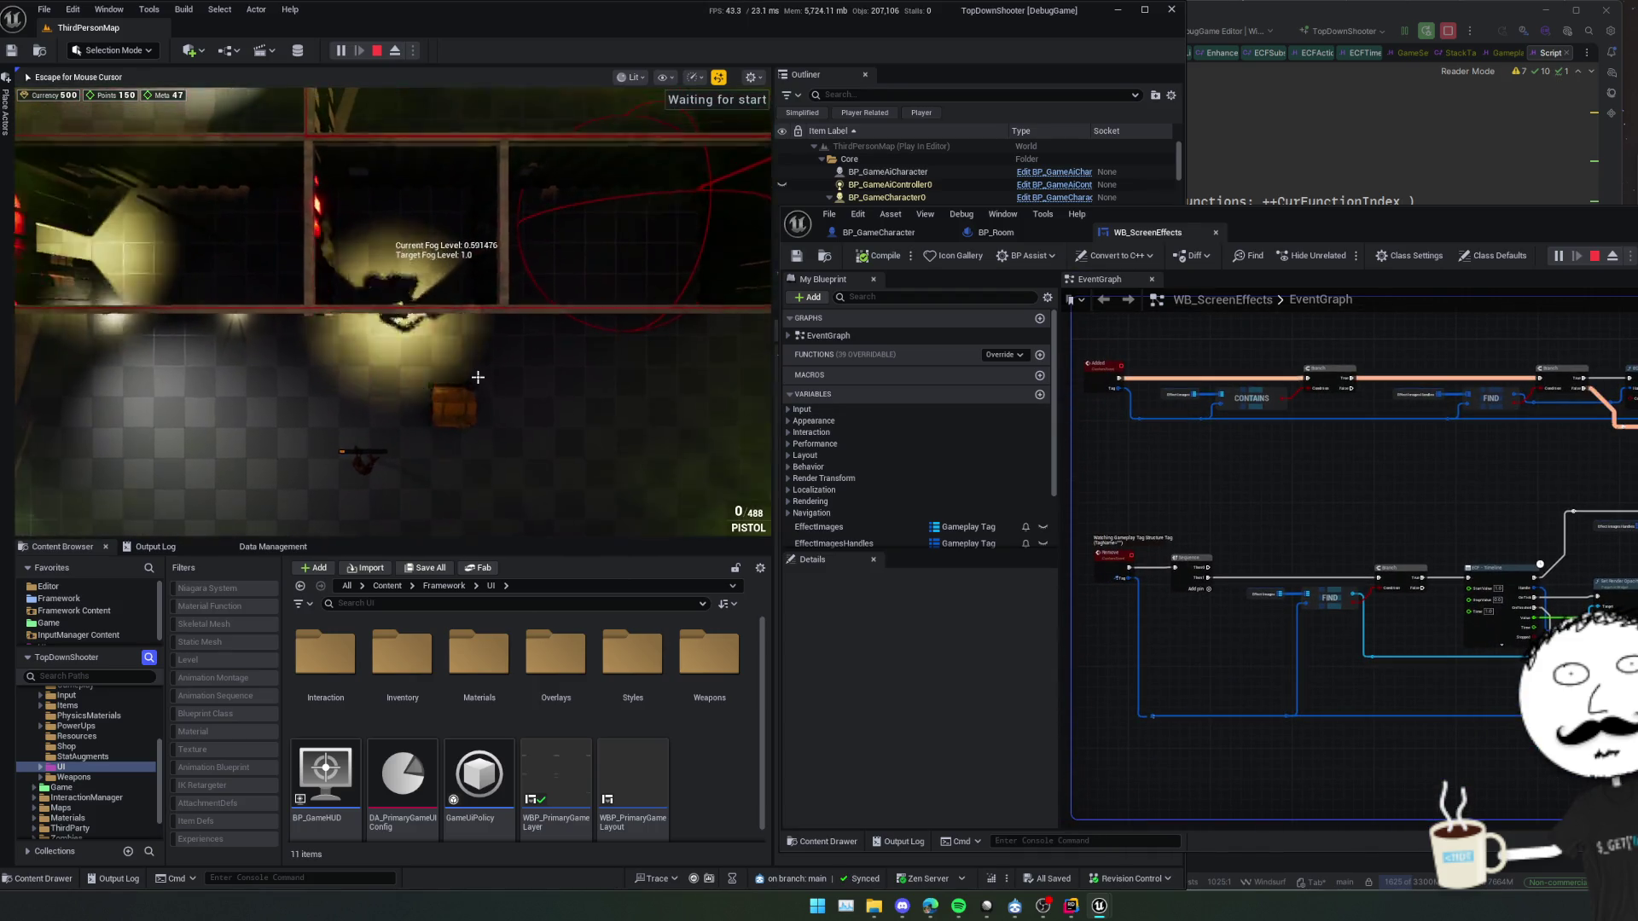
pyautogui.press('w')
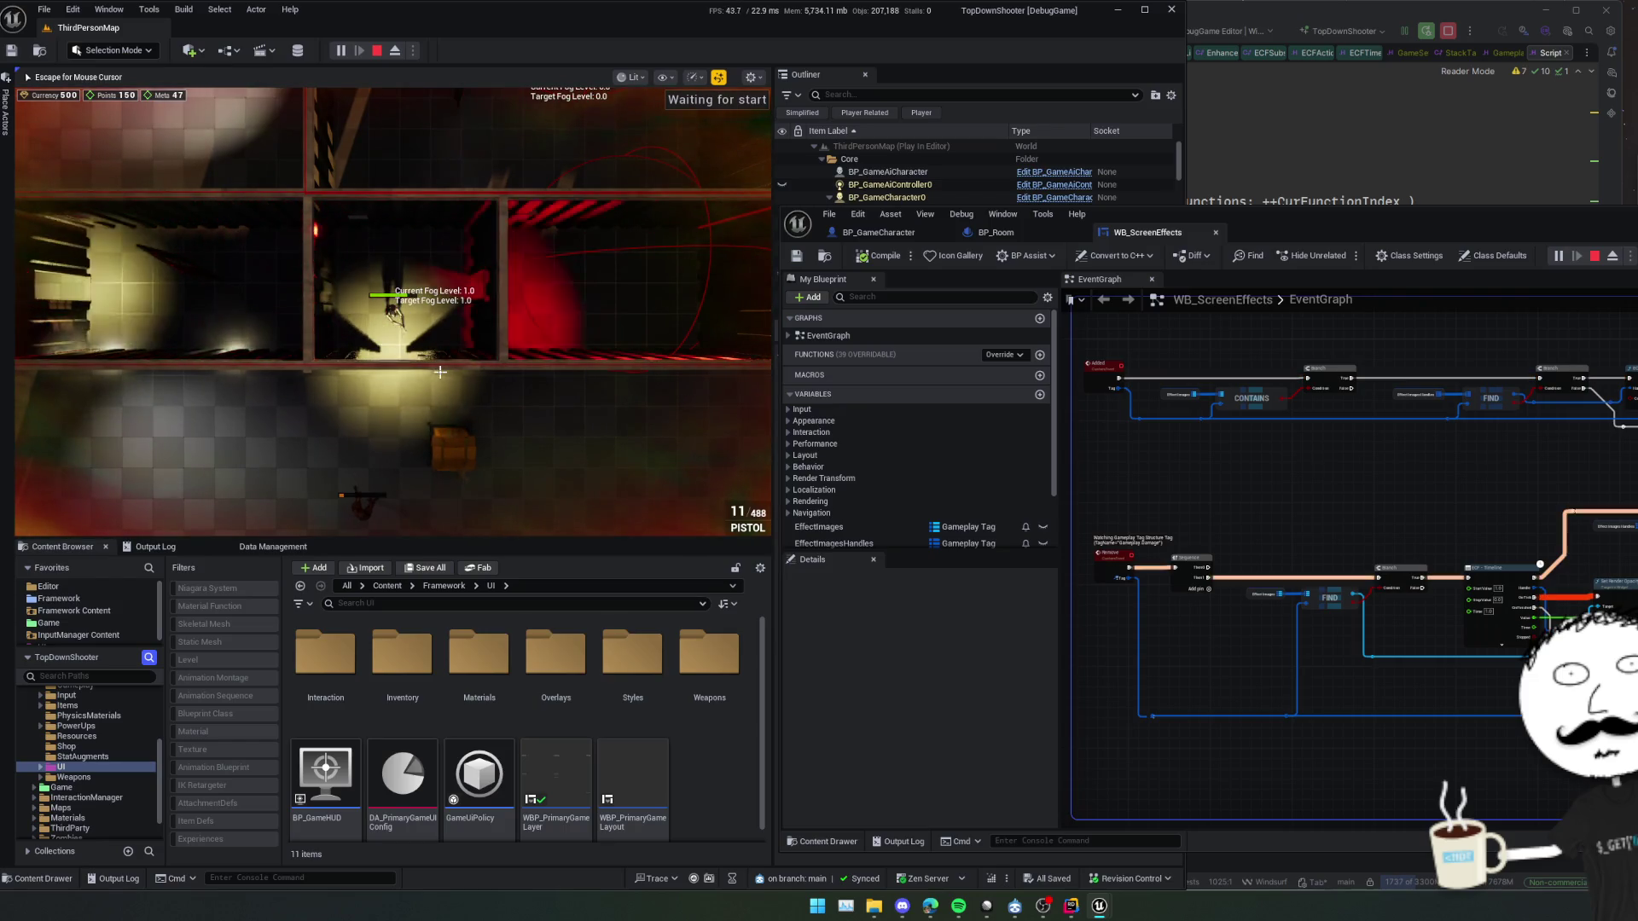
pyautogui.press('s')
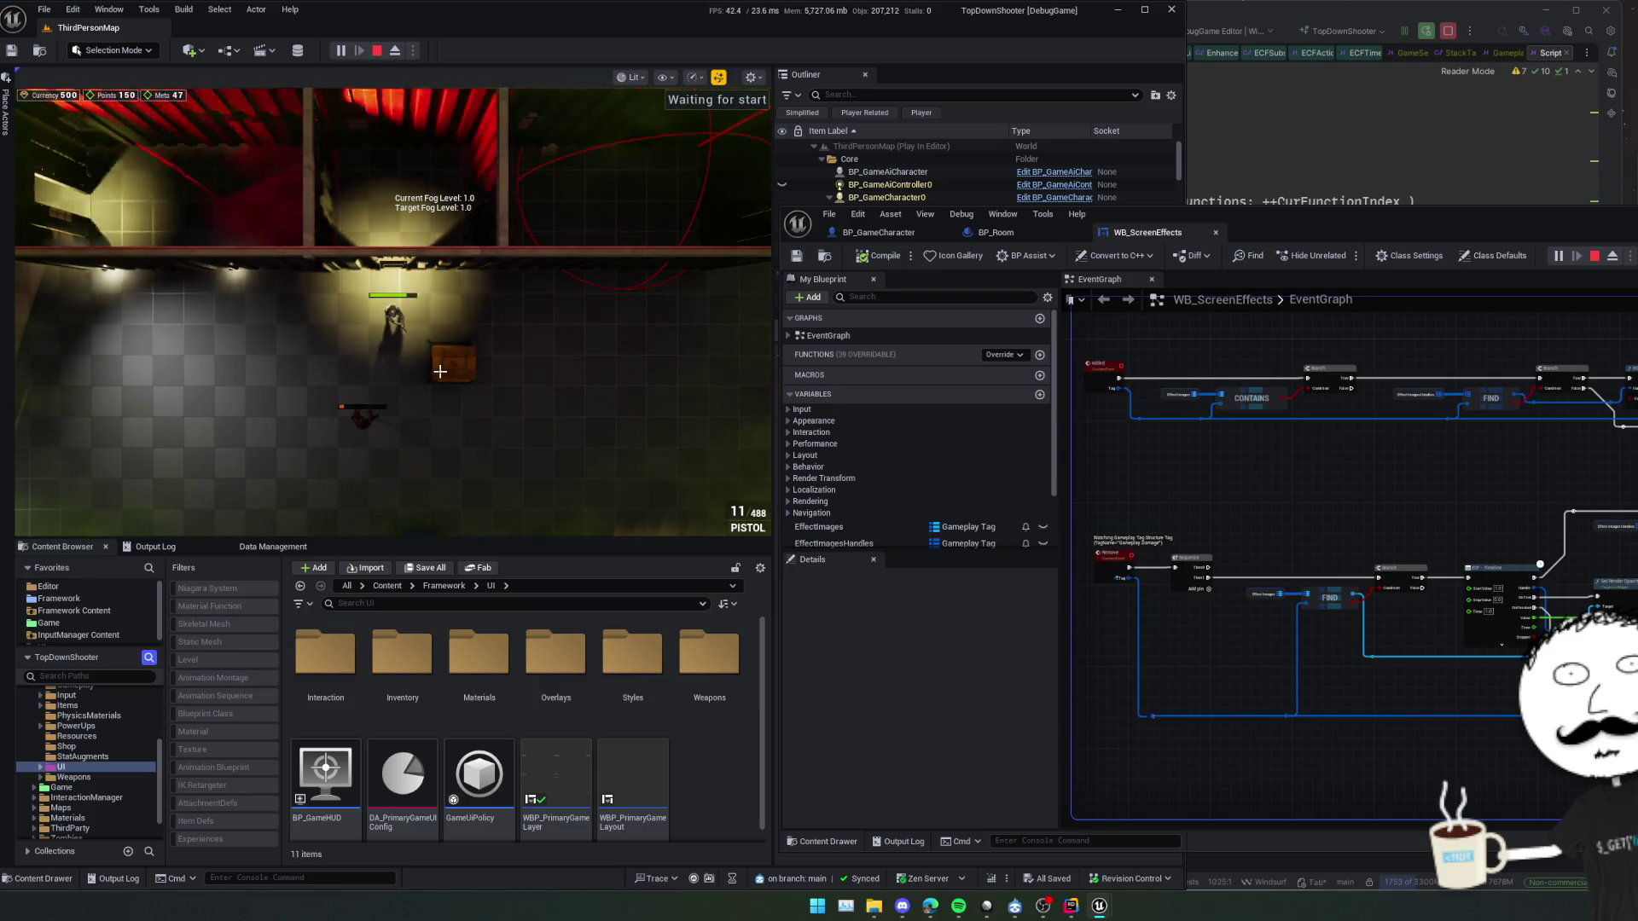
# Collapse Stop Action's Complete pin and walk into and out of the gas room again
pyautogui.scroll(2, 1348, 554)
pyautogui.click(1476, 408)
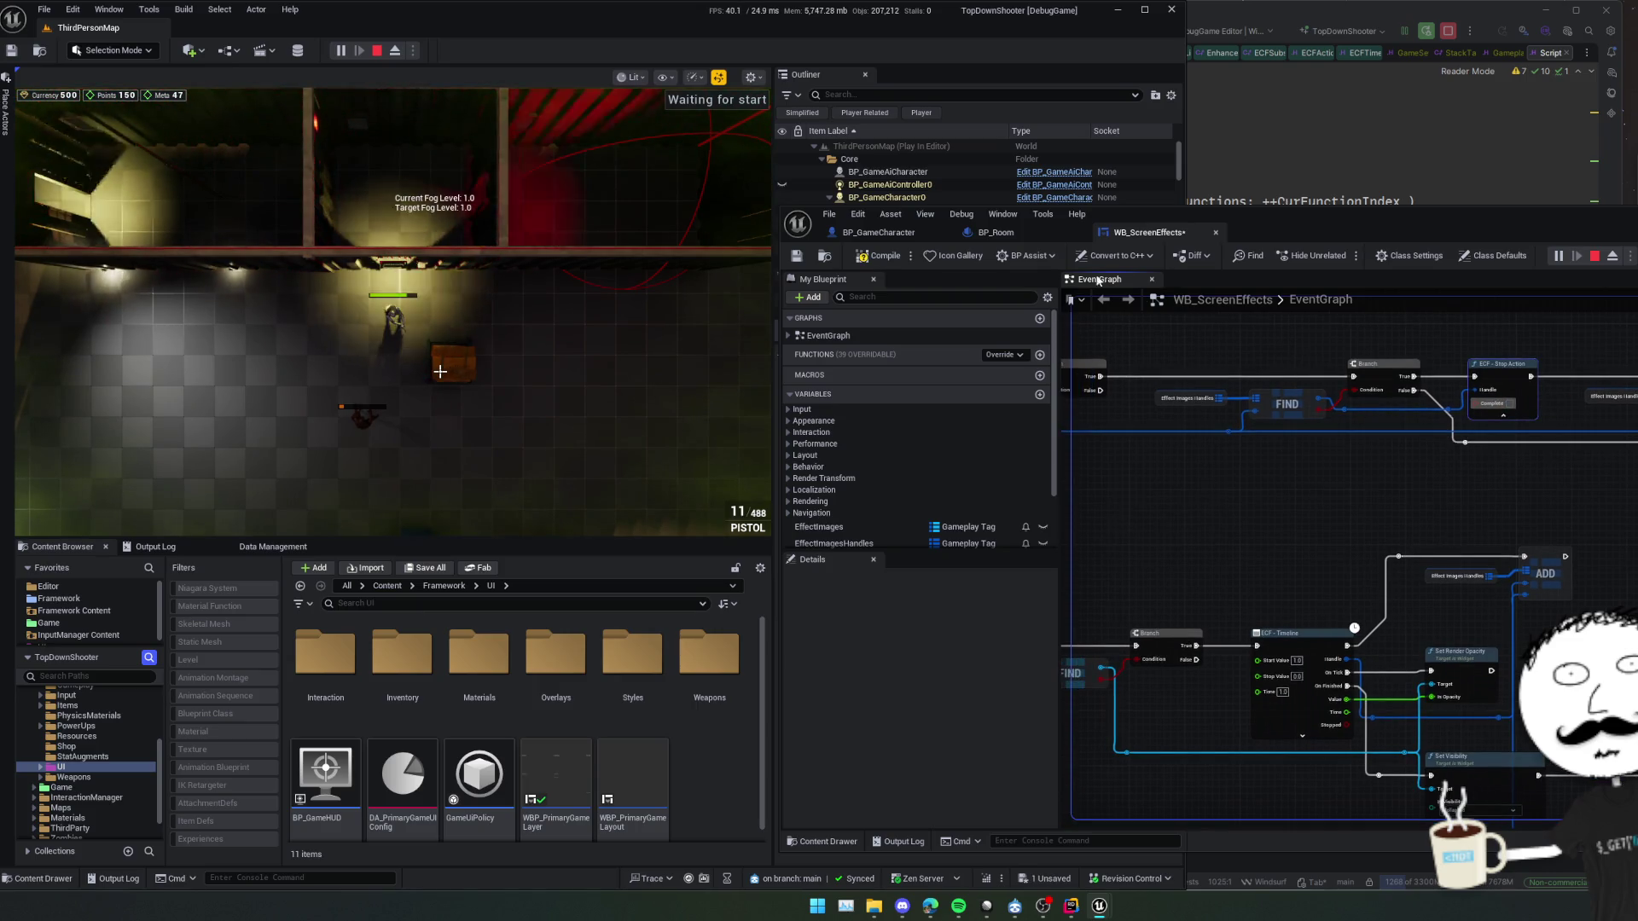
pyautogui.click(315, 128)
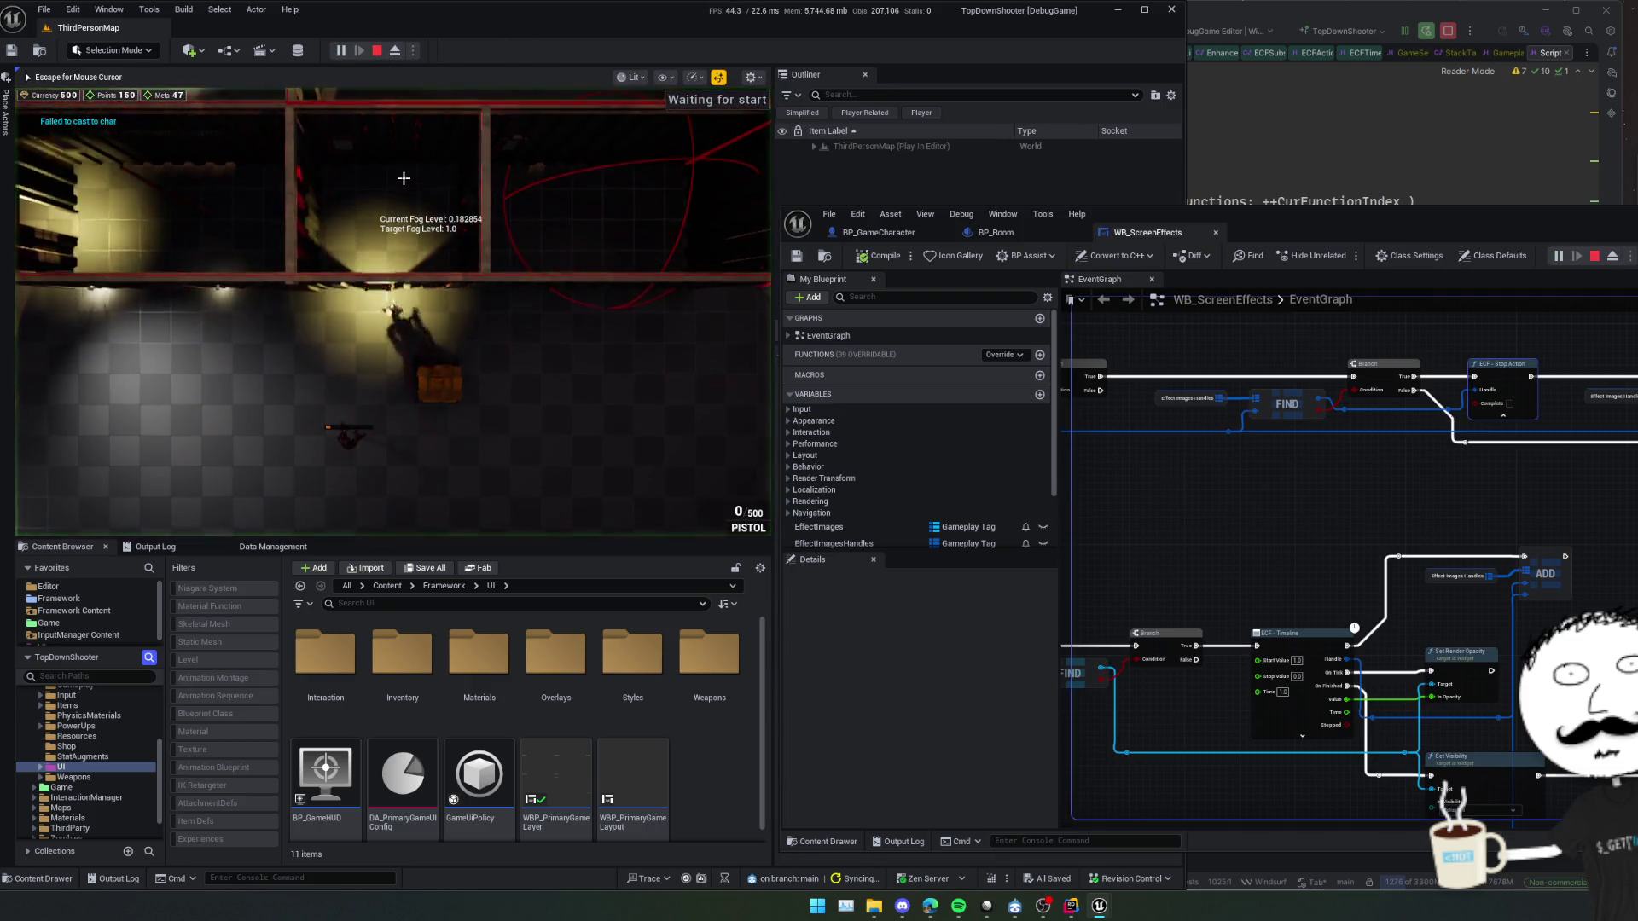
pyautogui.press('w')
pyautogui.click(403, 178)
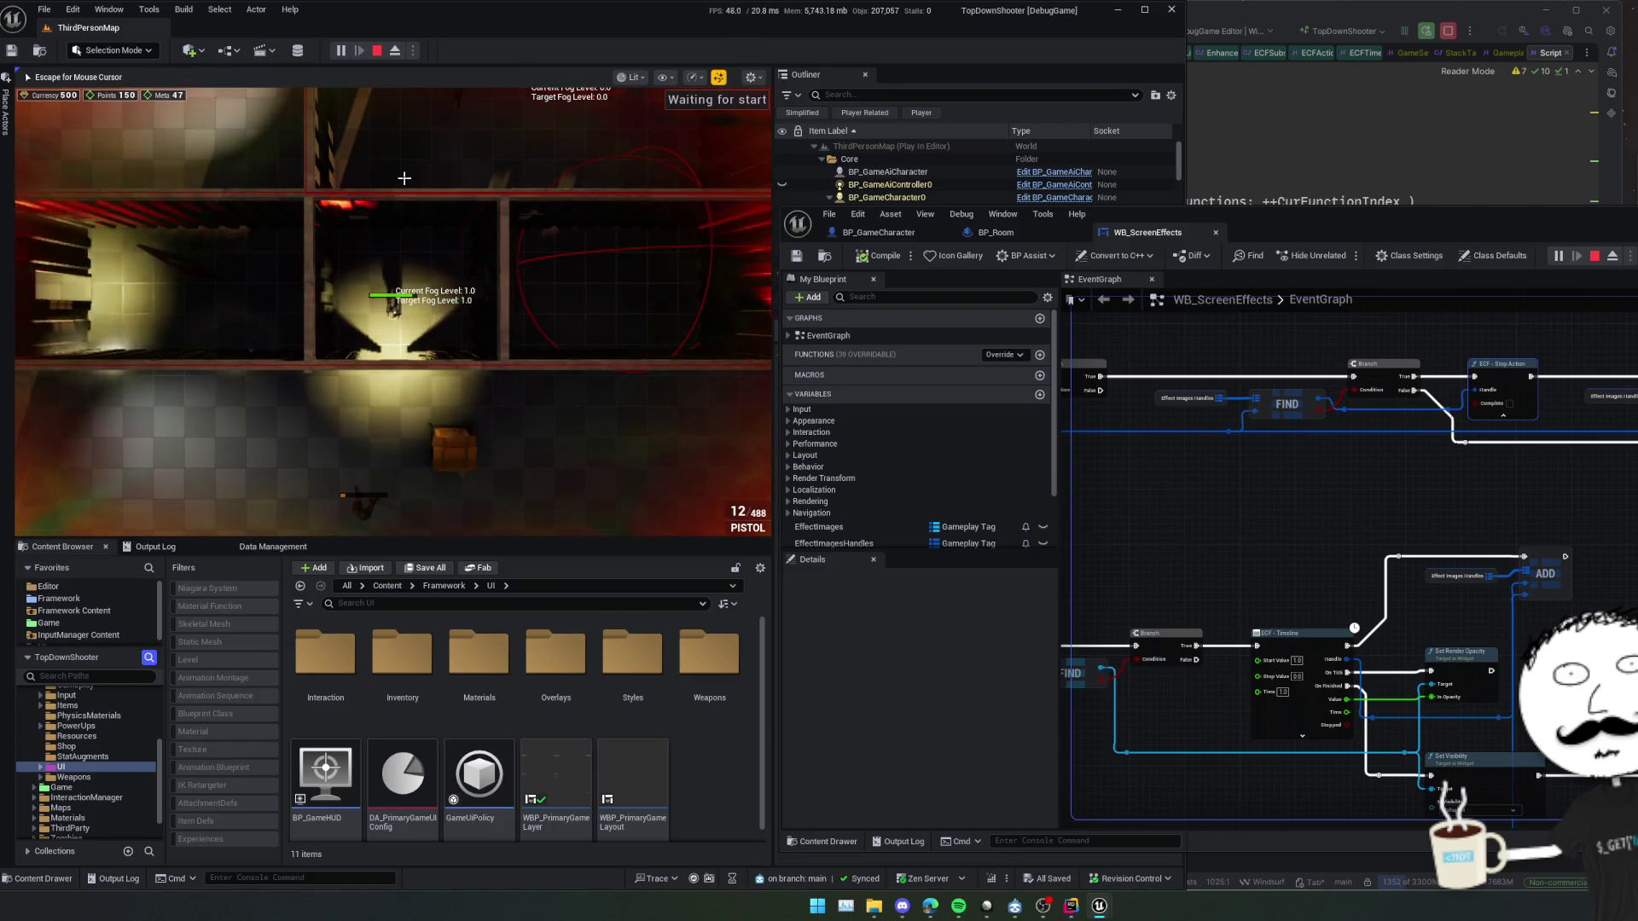
pyautogui.press('s')
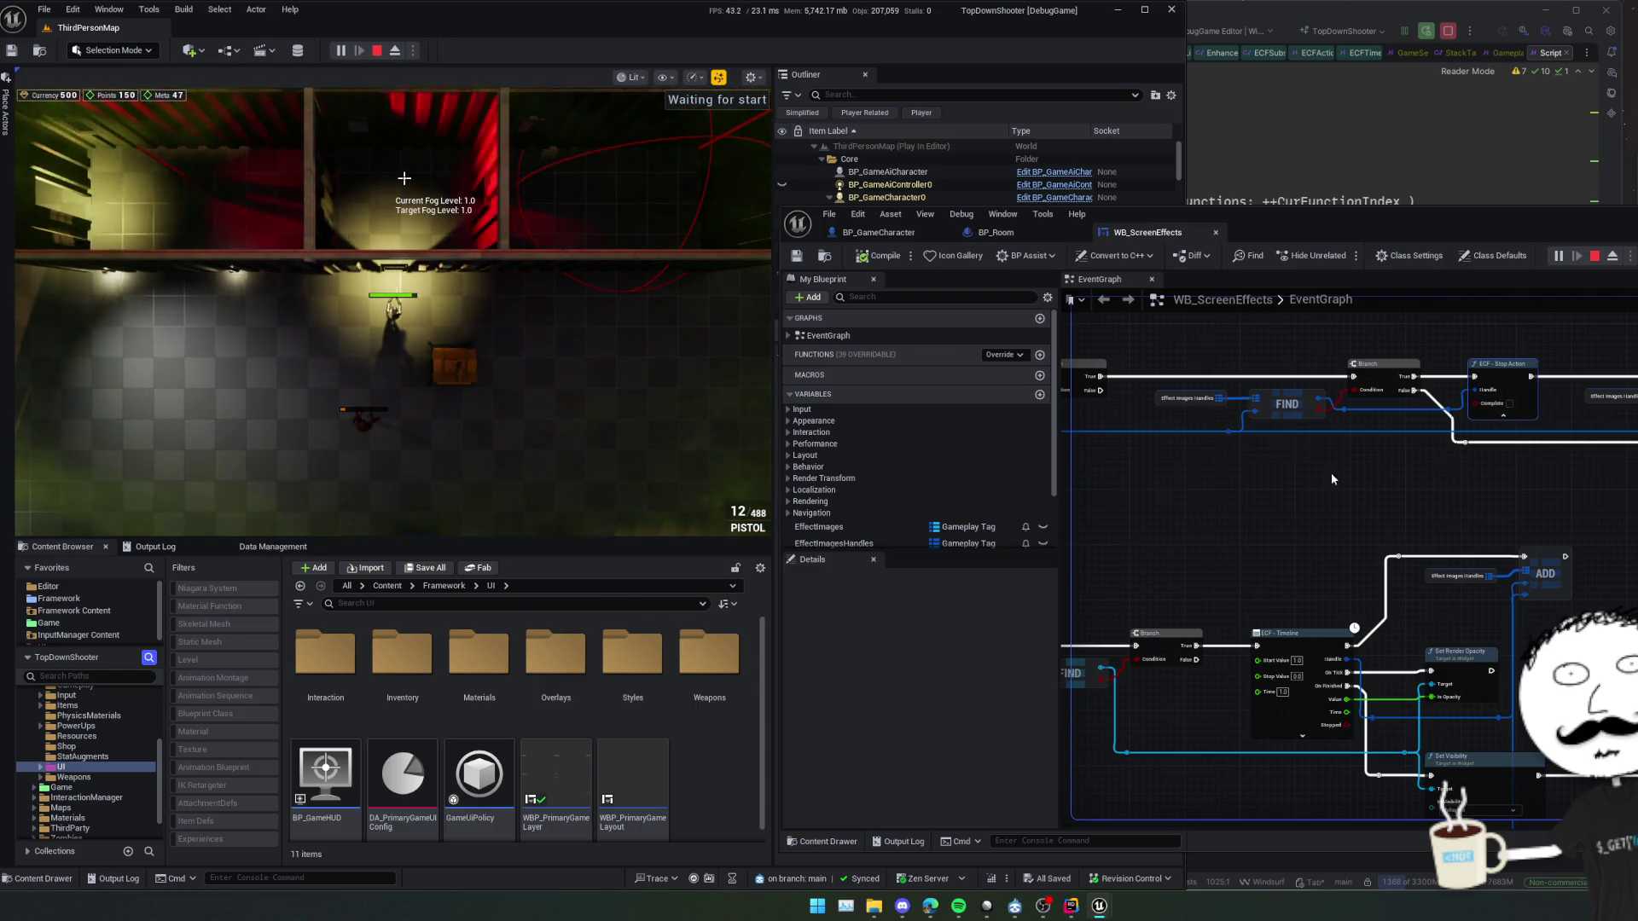
pyautogui.moveTo(1331, 473)
pyautogui.mouseDown()
pyautogui.moveTo(1433, 472)
pyautogui.moveTo(1294, 411)
pyautogui.mouseUp()
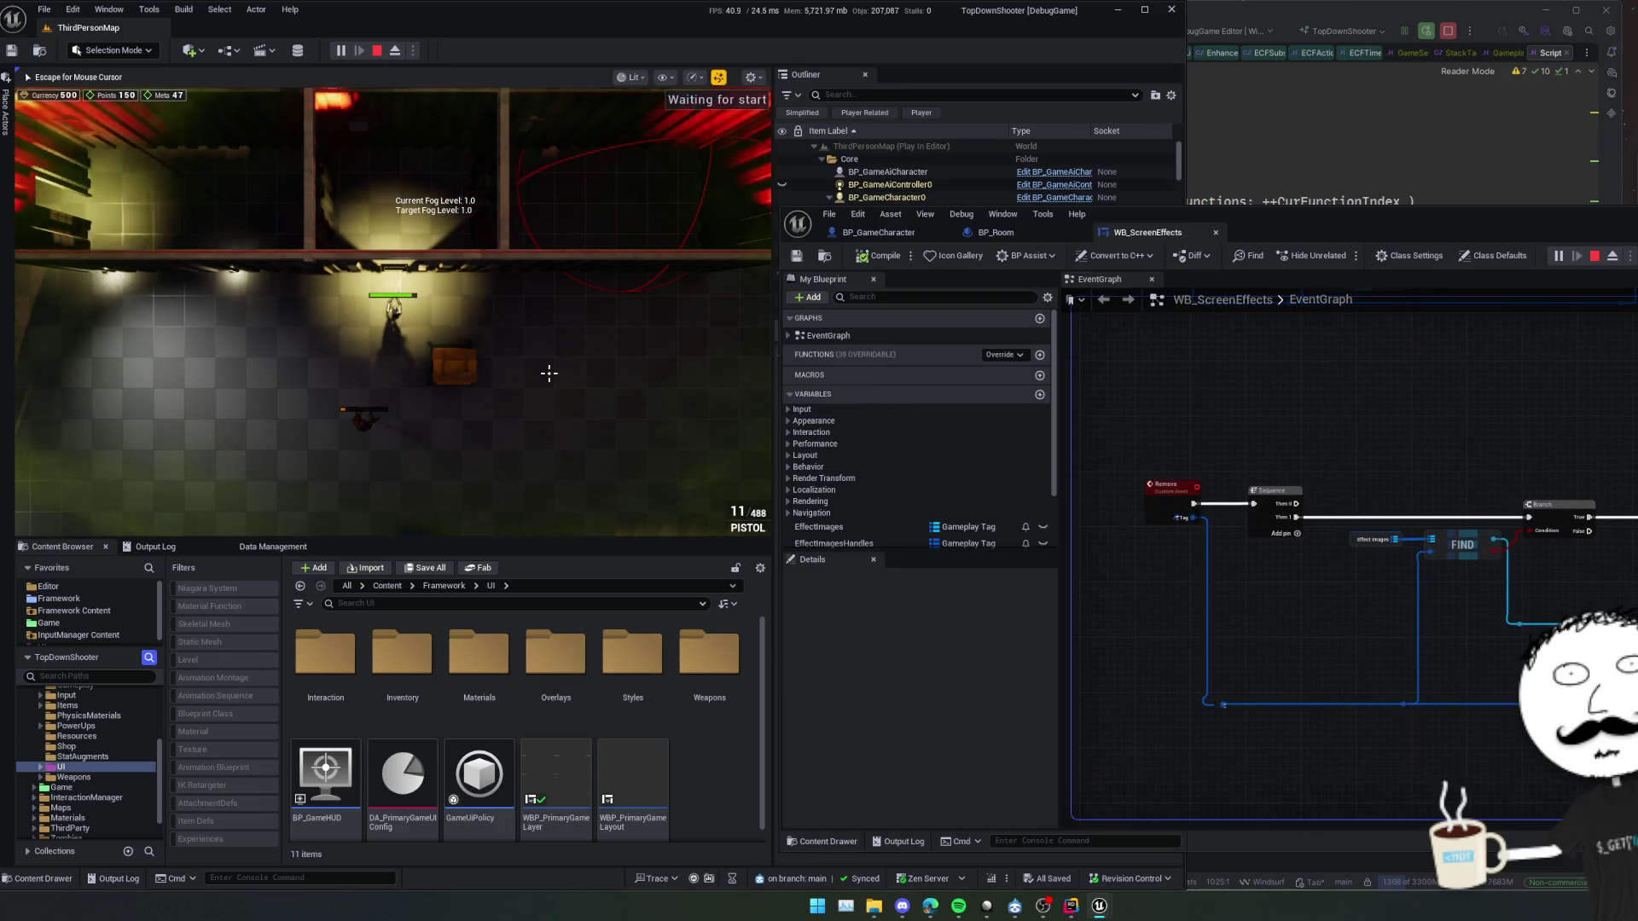
# Walk the character into and out of the gas room twice more
pyautogui.press('w')
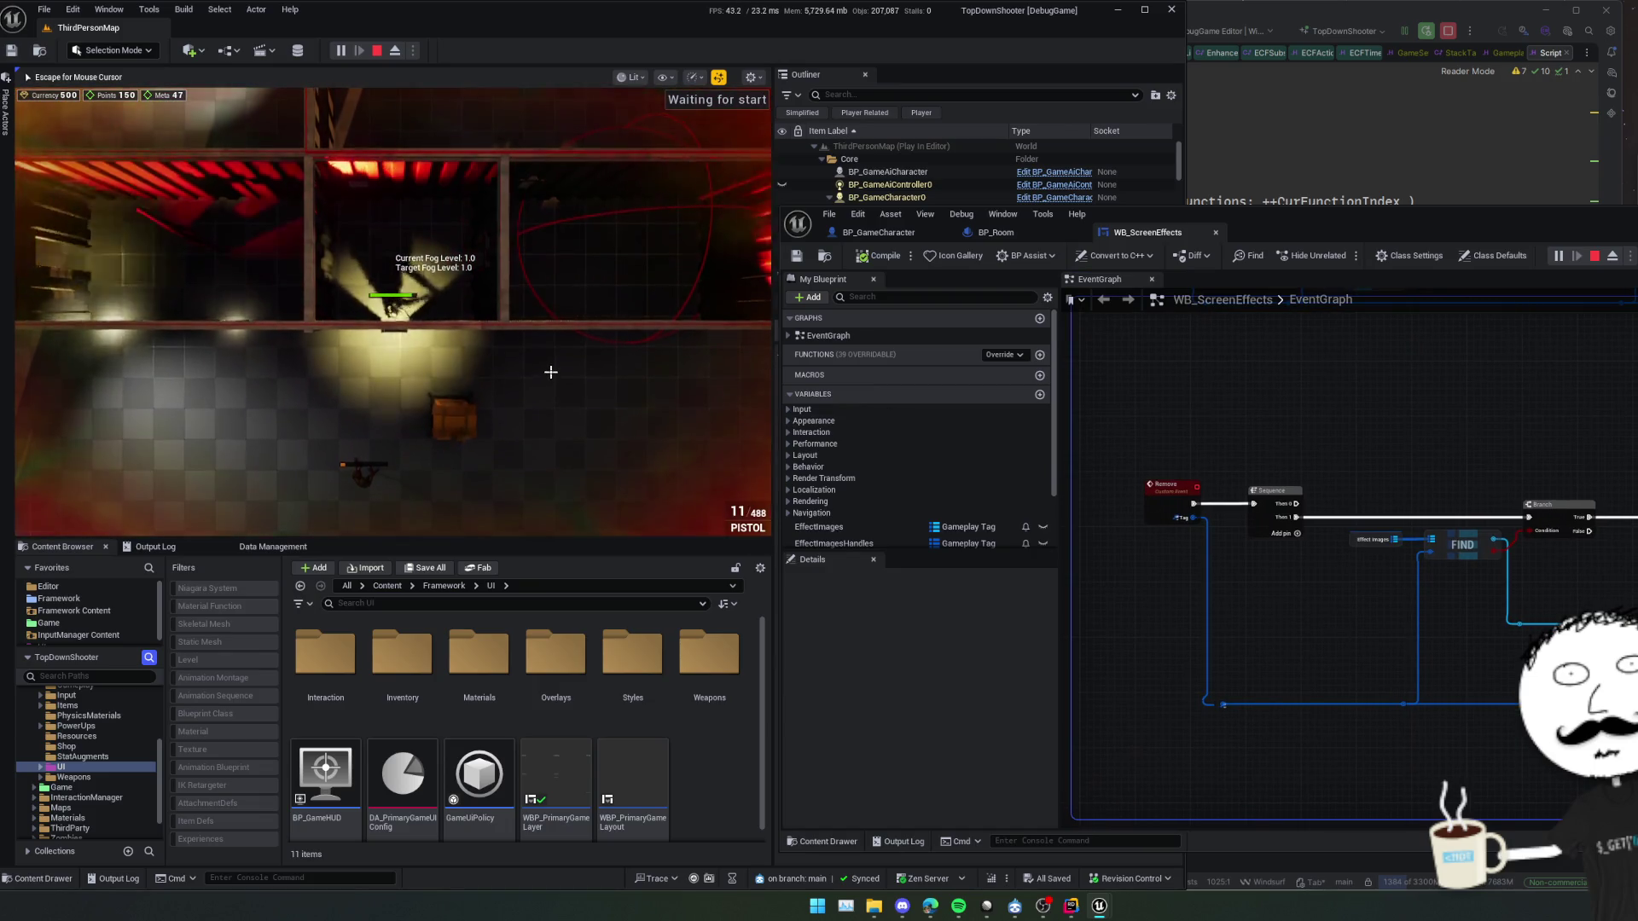
pyautogui.press('s')
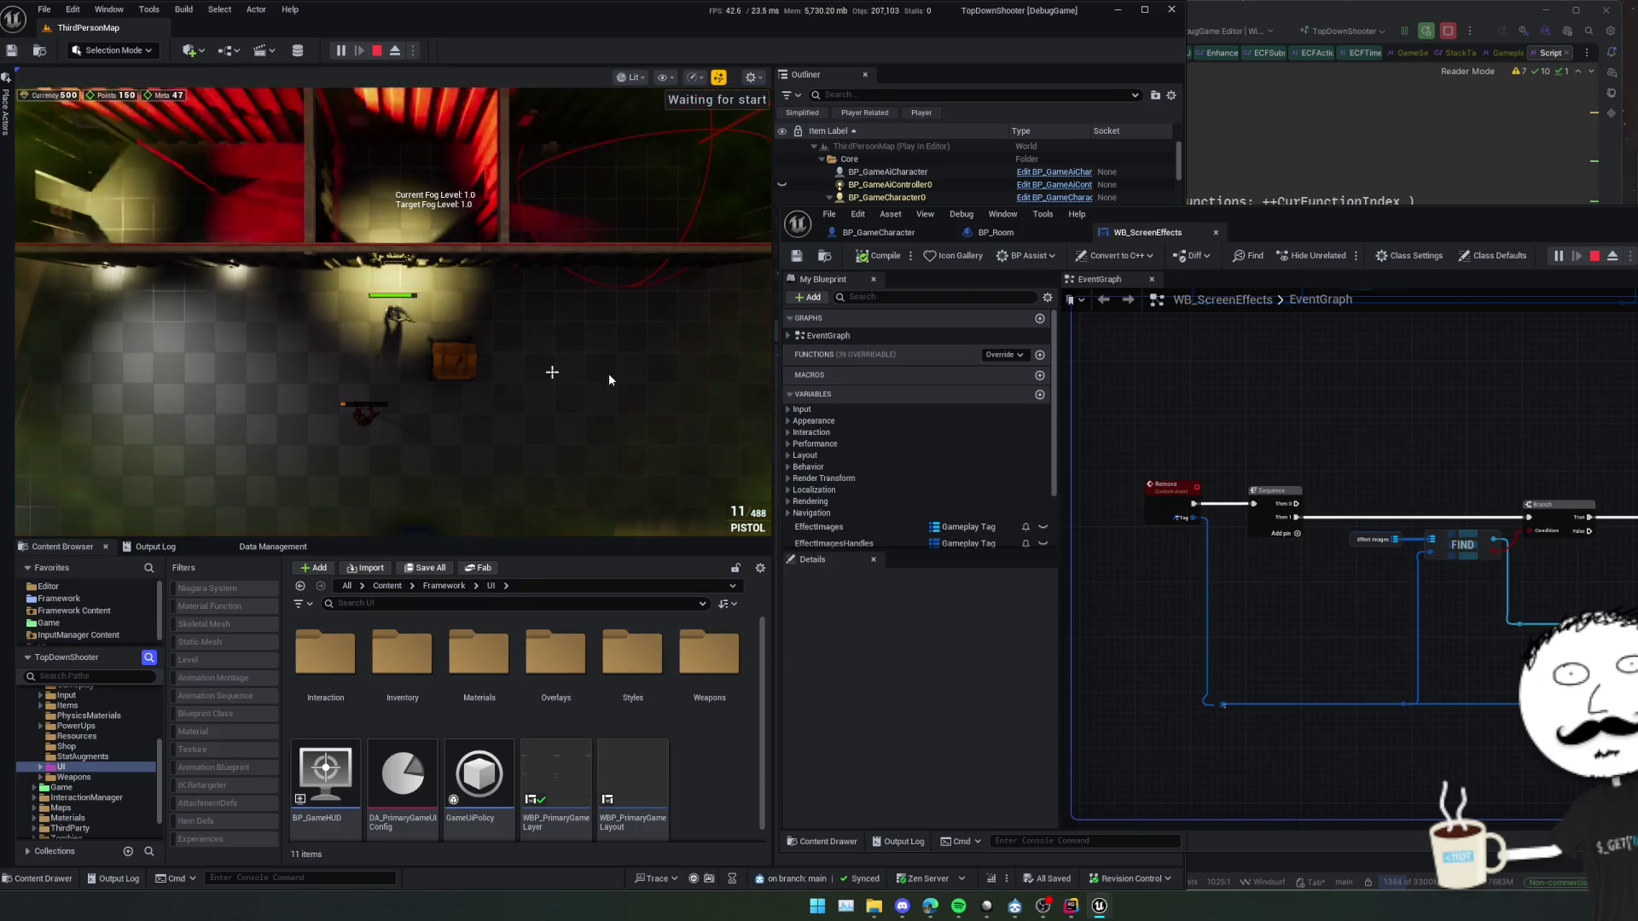
pyautogui.moveTo(1457, 372); pyautogui.dragTo(1487, 378)
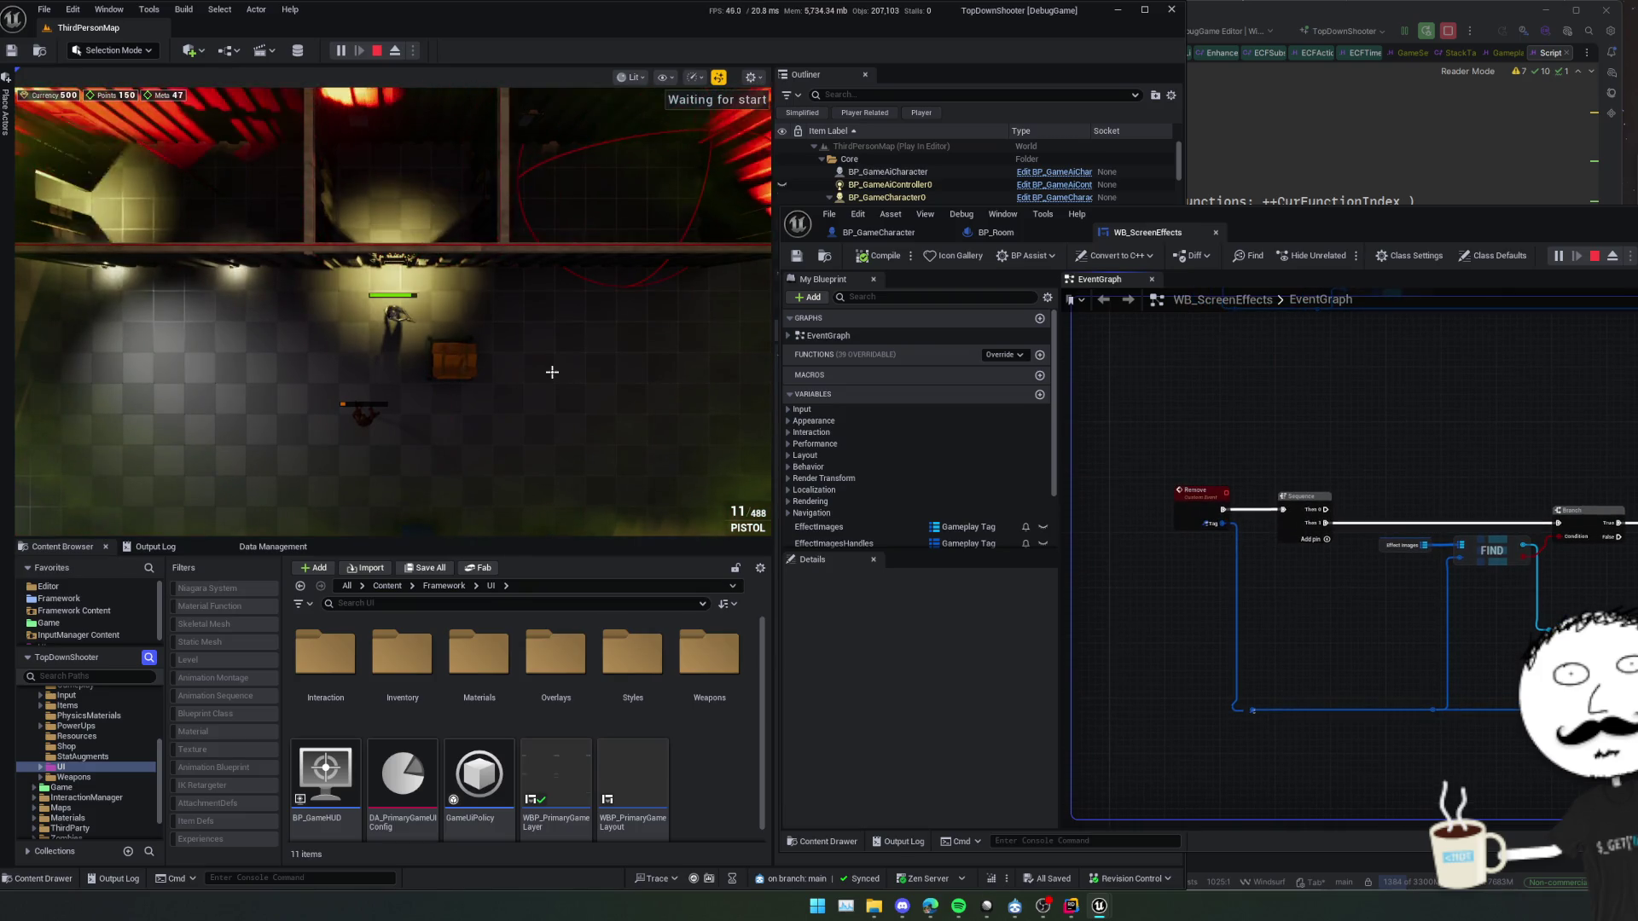
pyautogui.press('w')
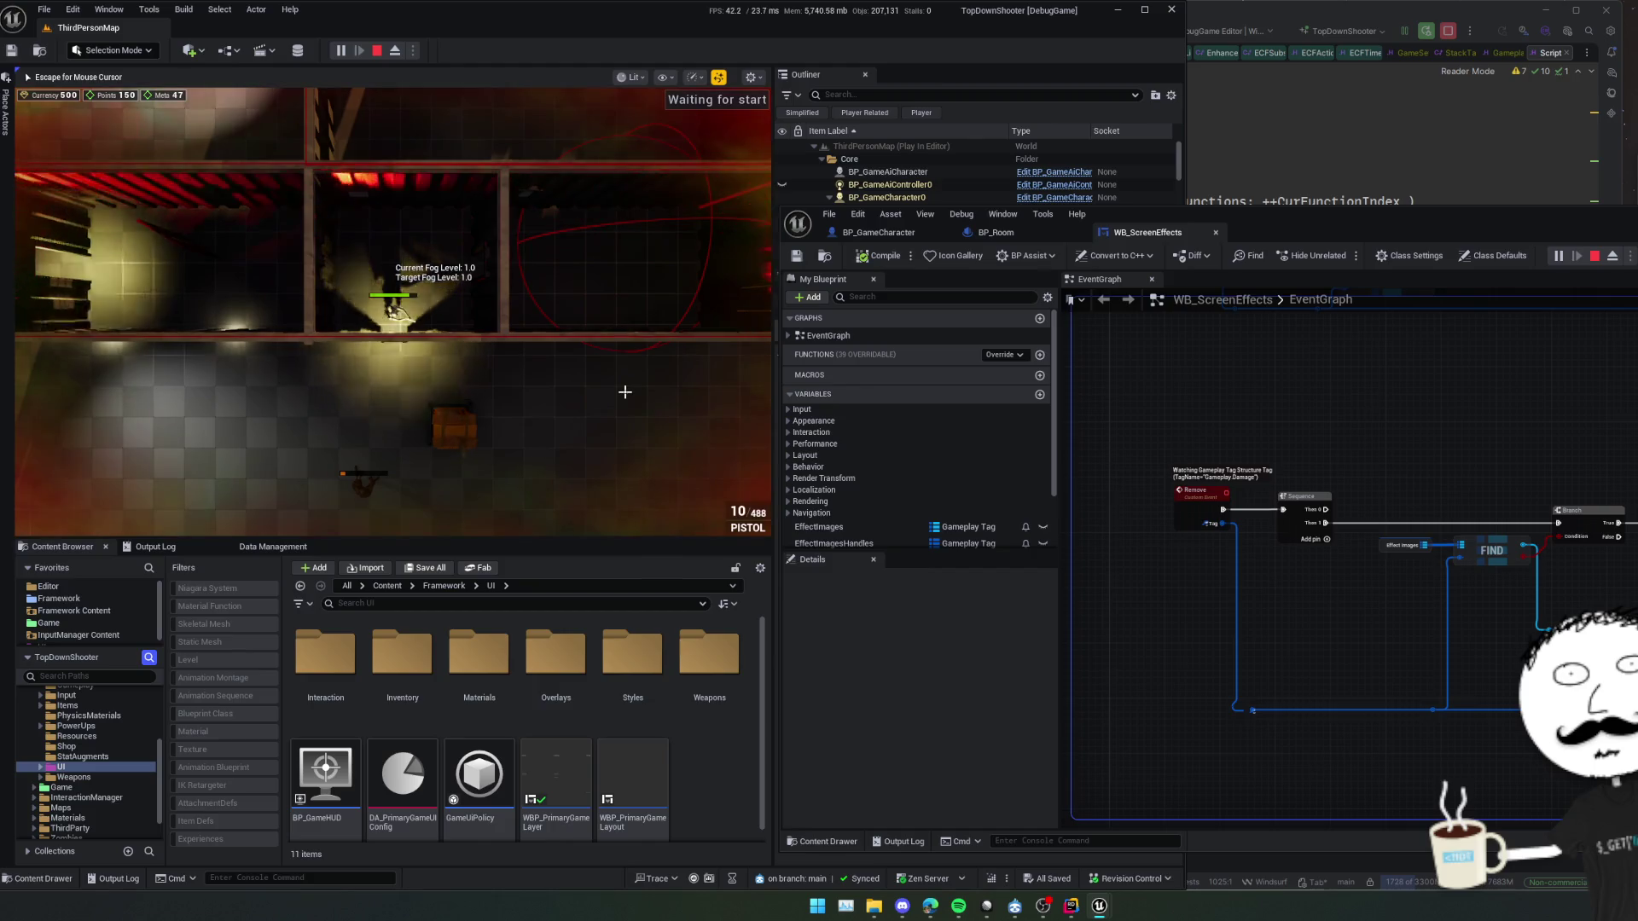
pyautogui.press('s')
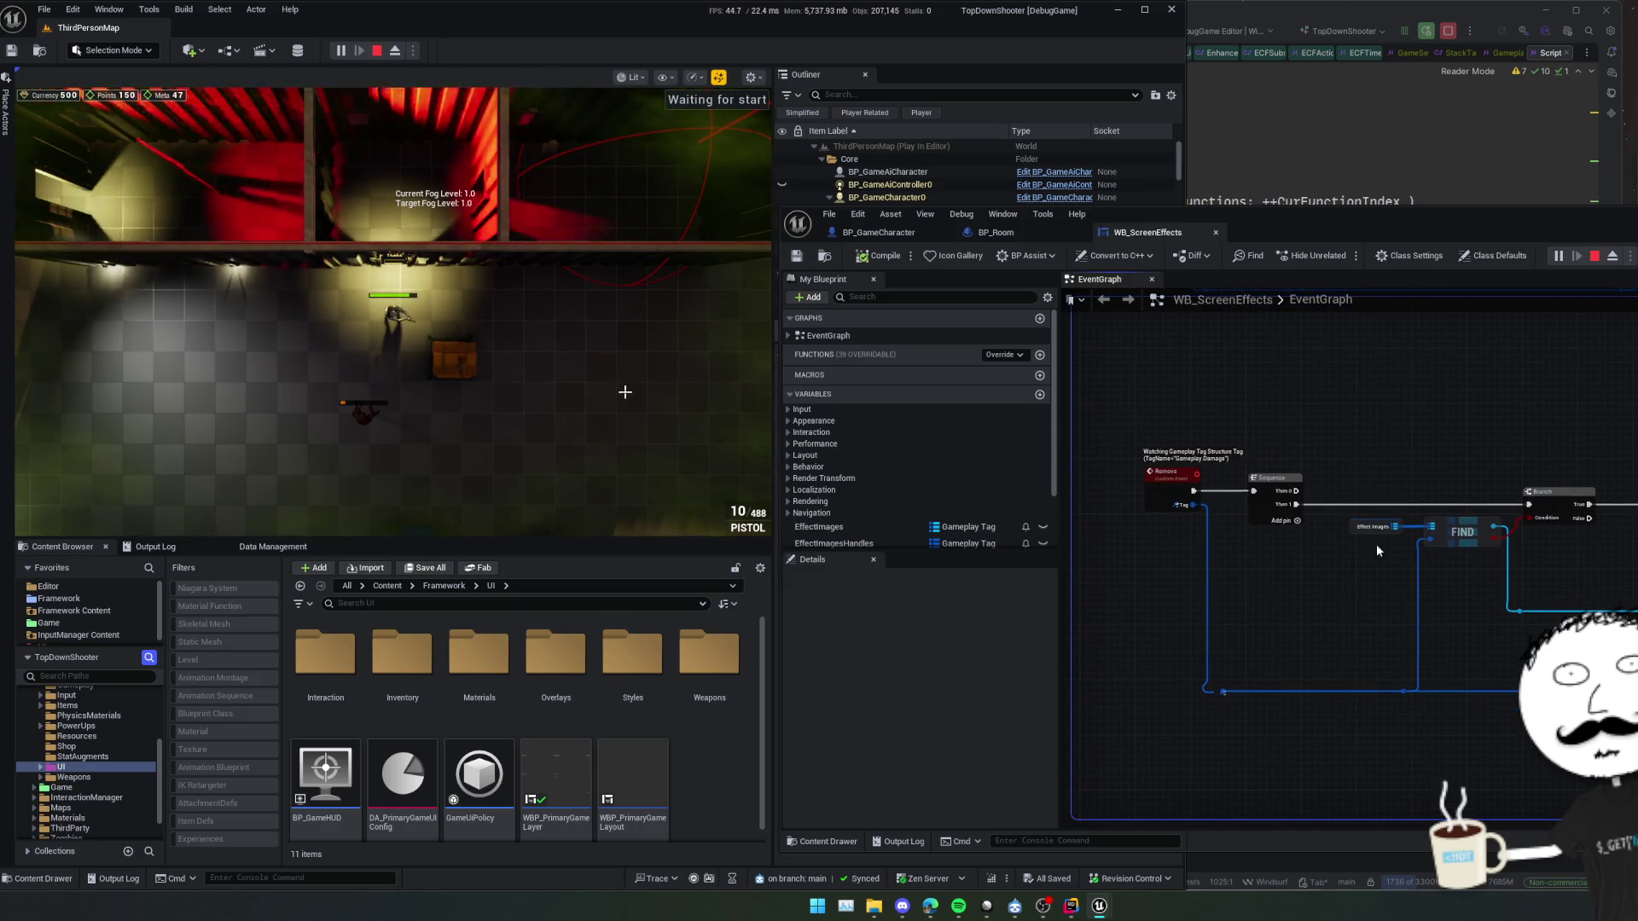
# Check the Stat Provider's live value: Get Owning Character returns BP_GameCharacter_C_0
pyautogui.moveTo(1384, 525)
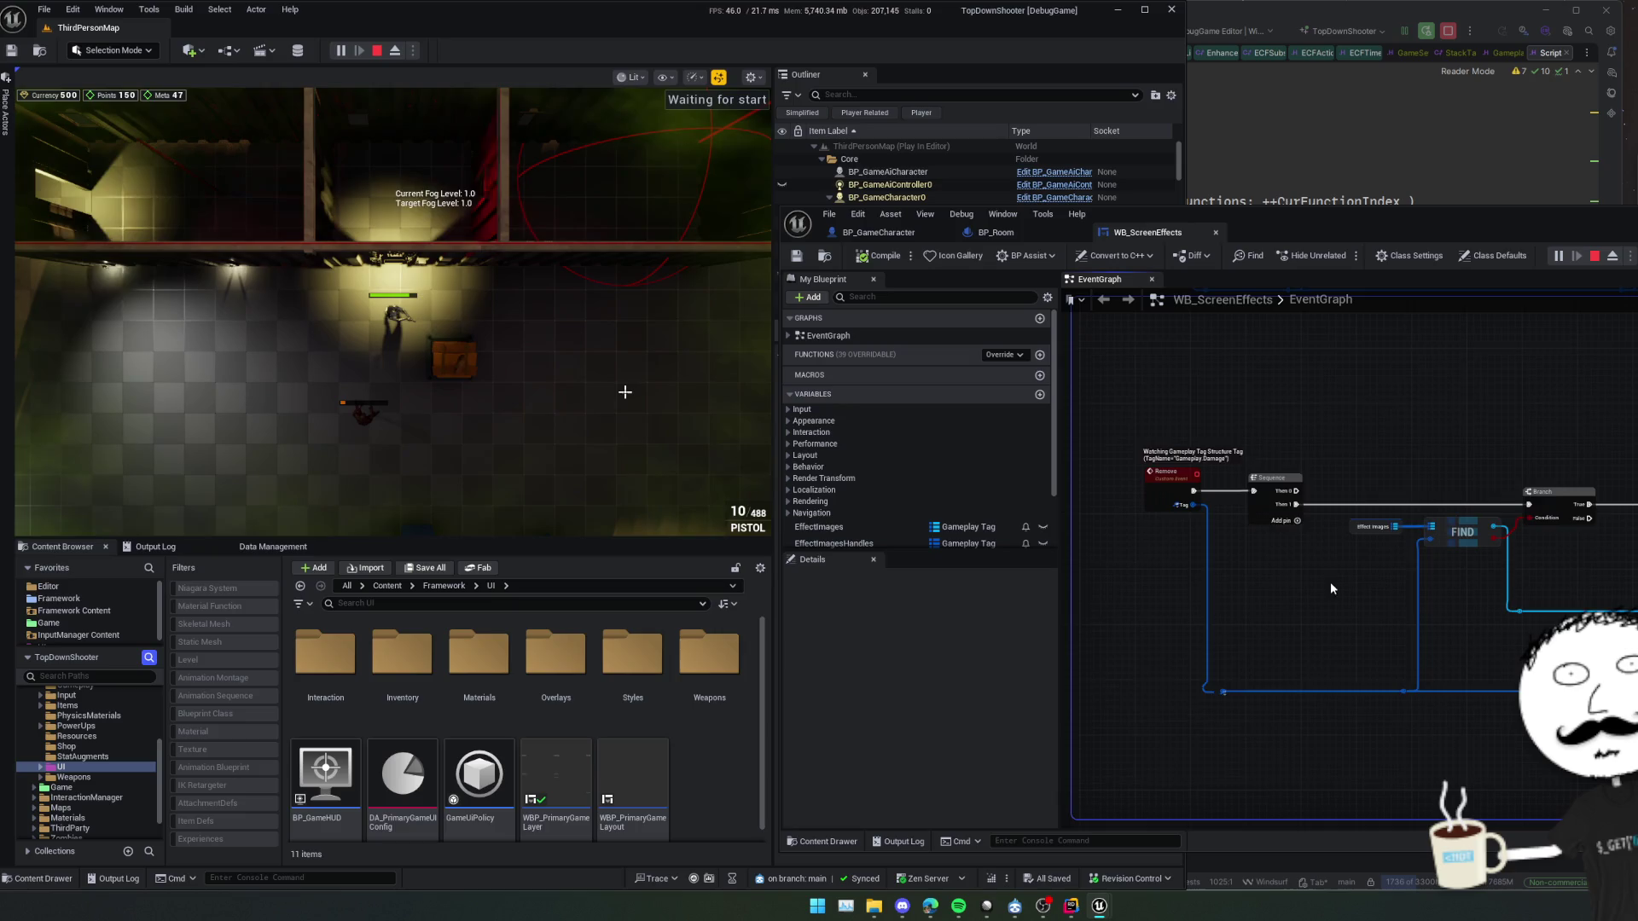
pyautogui.moveTo(1329, 582)
pyautogui.mouseDown()
pyautogui.moveTo(1309, 590)
pyautogui.moveTo(1353, 484)
pyautogui.moveTo(1359, 662)
pyautogui.moveTo(1294, 538)
pyautogui.moveTo(1324, 562)
pyautogui.moveTo(1210, 538)
pyautogui.moveTo(1239, 563)
pyautogui.moveTo(1152, 551)
pyautogui.mouseUp()
pyautogui.scroll(2, 1288, 560)
pyautogui.moveTo(1277, 502)
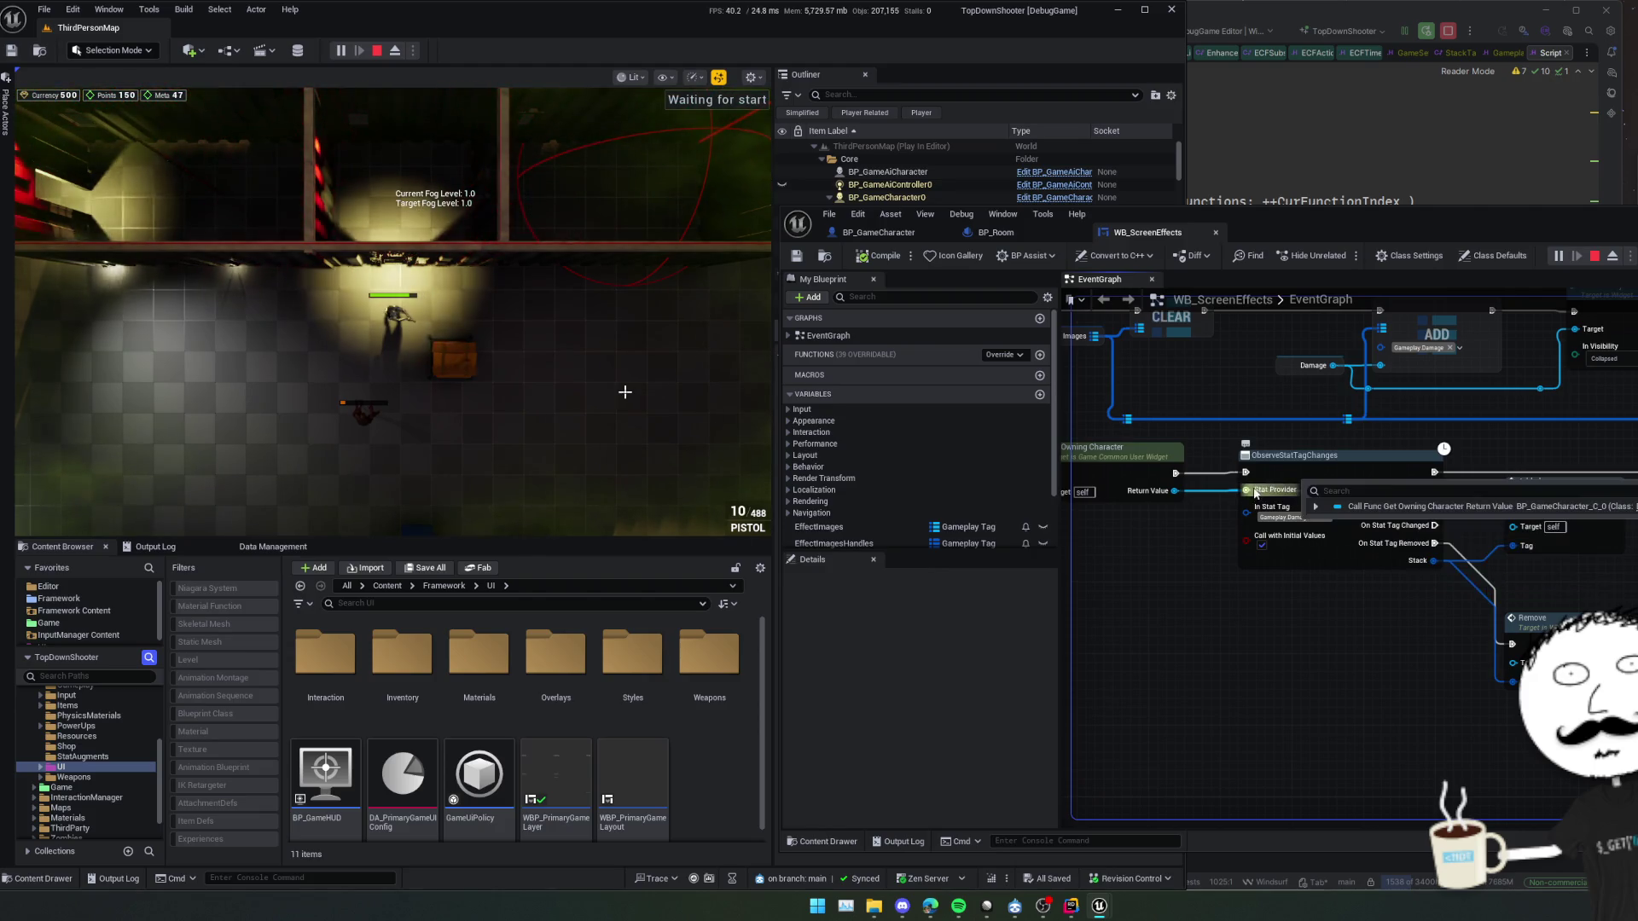
# Expand the owning character's debug value and scroll through its properties
pyautogui.click(1197, 508)
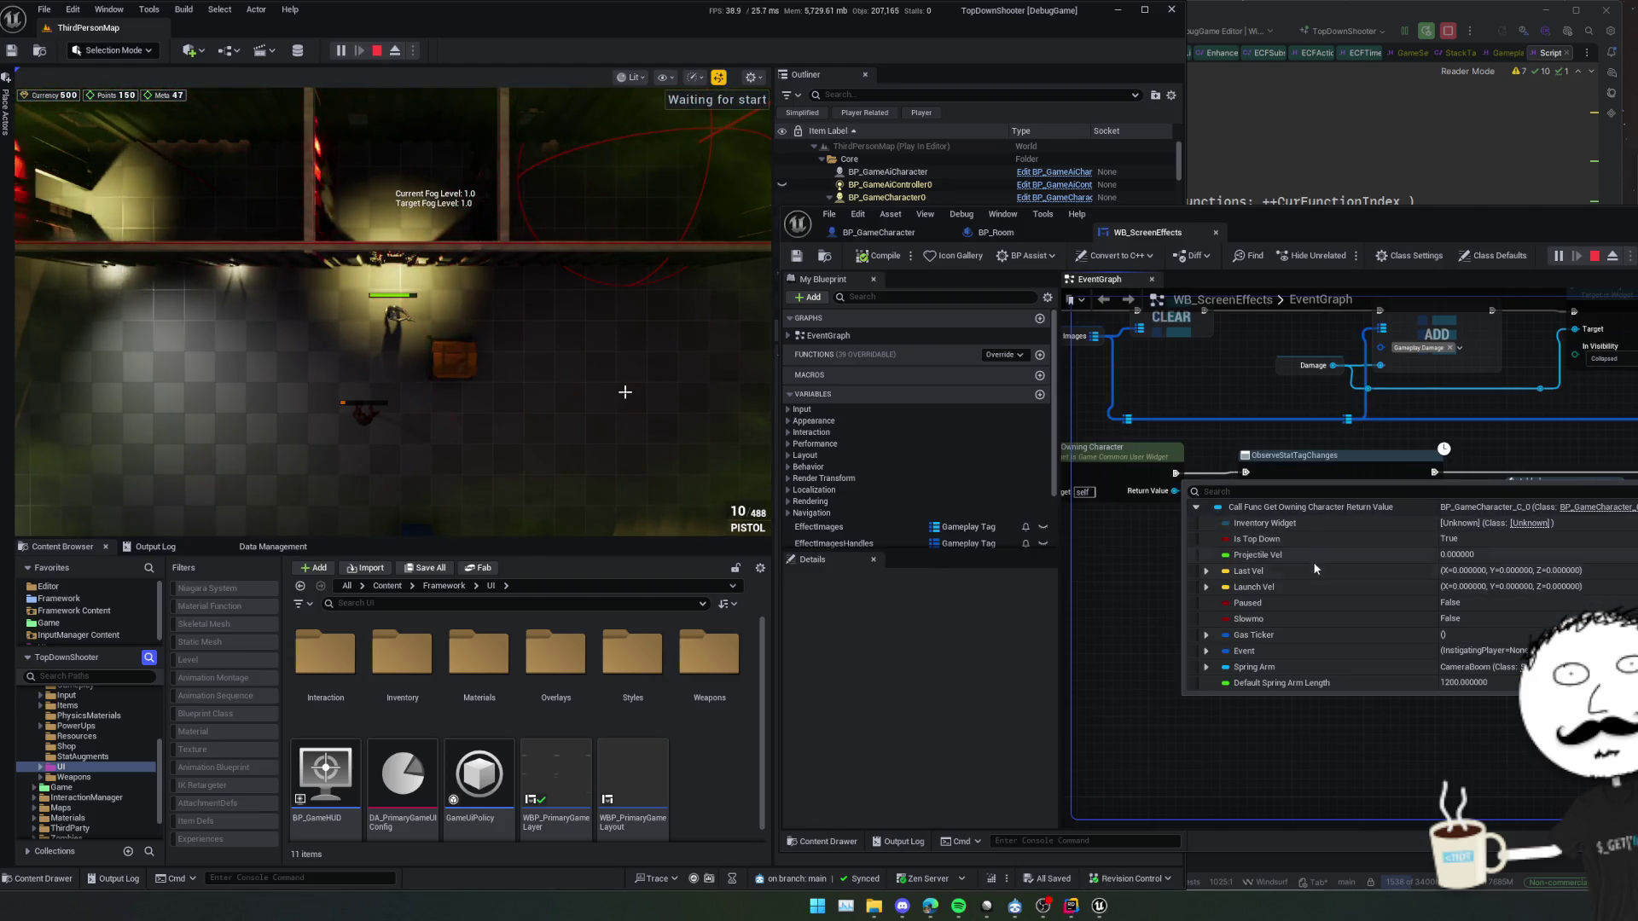
pyautogui.scroll(-1, 1301, 548)
pyautogui.scroll(1, 1301, 548)
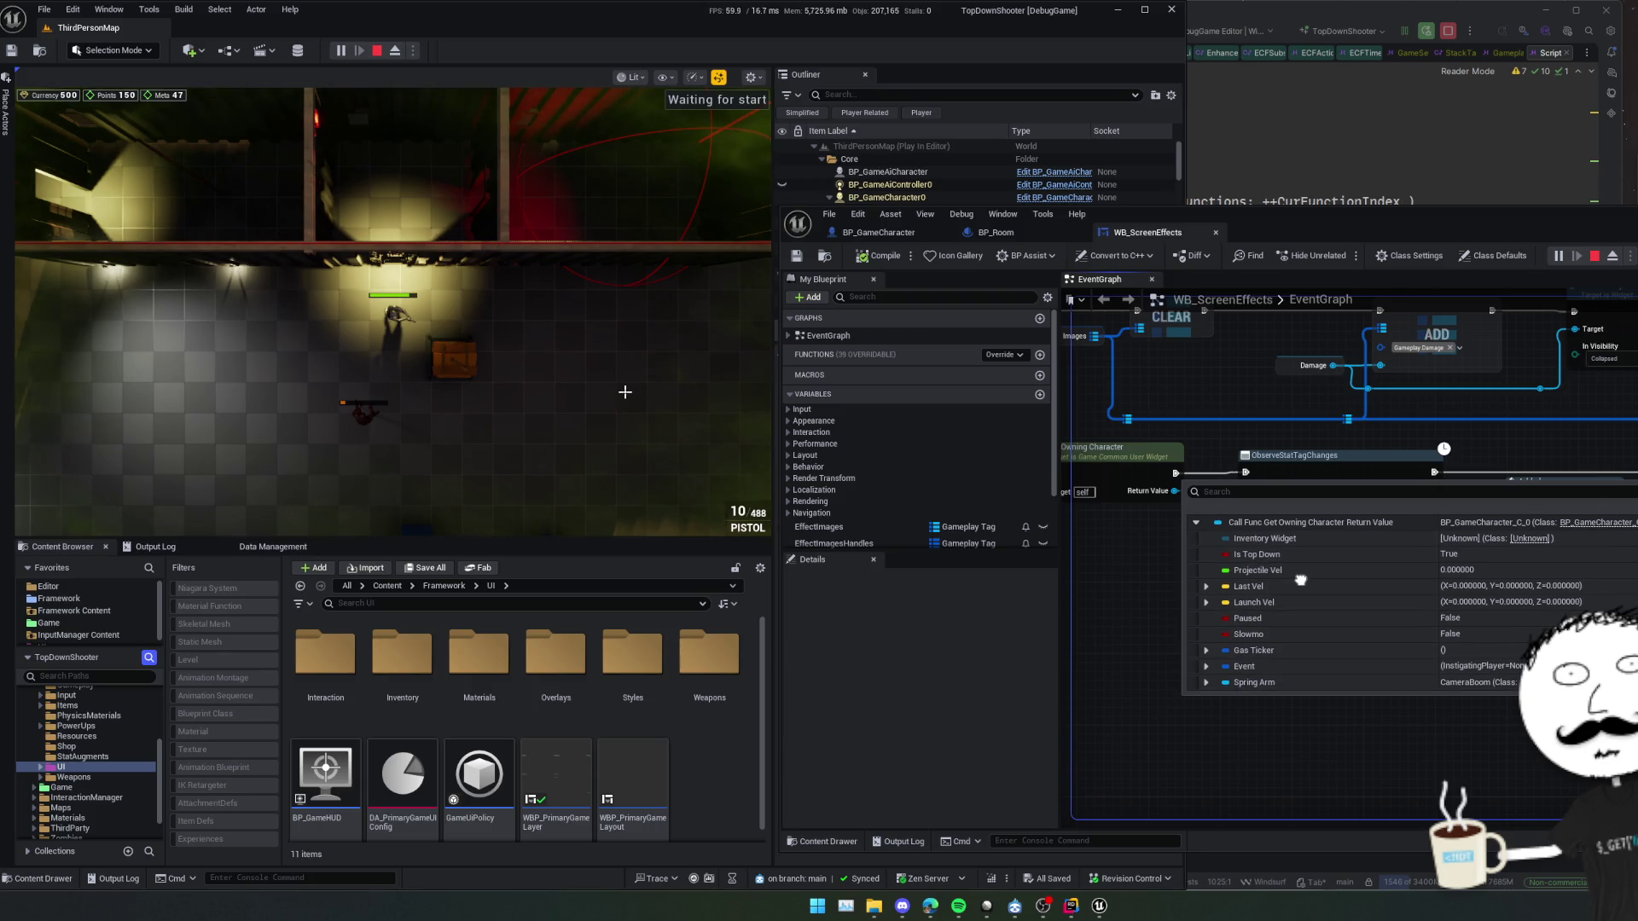
pyautogui.scroll(1, 1300, 580)
pyautogui.scroll(-3, 1300, 592)
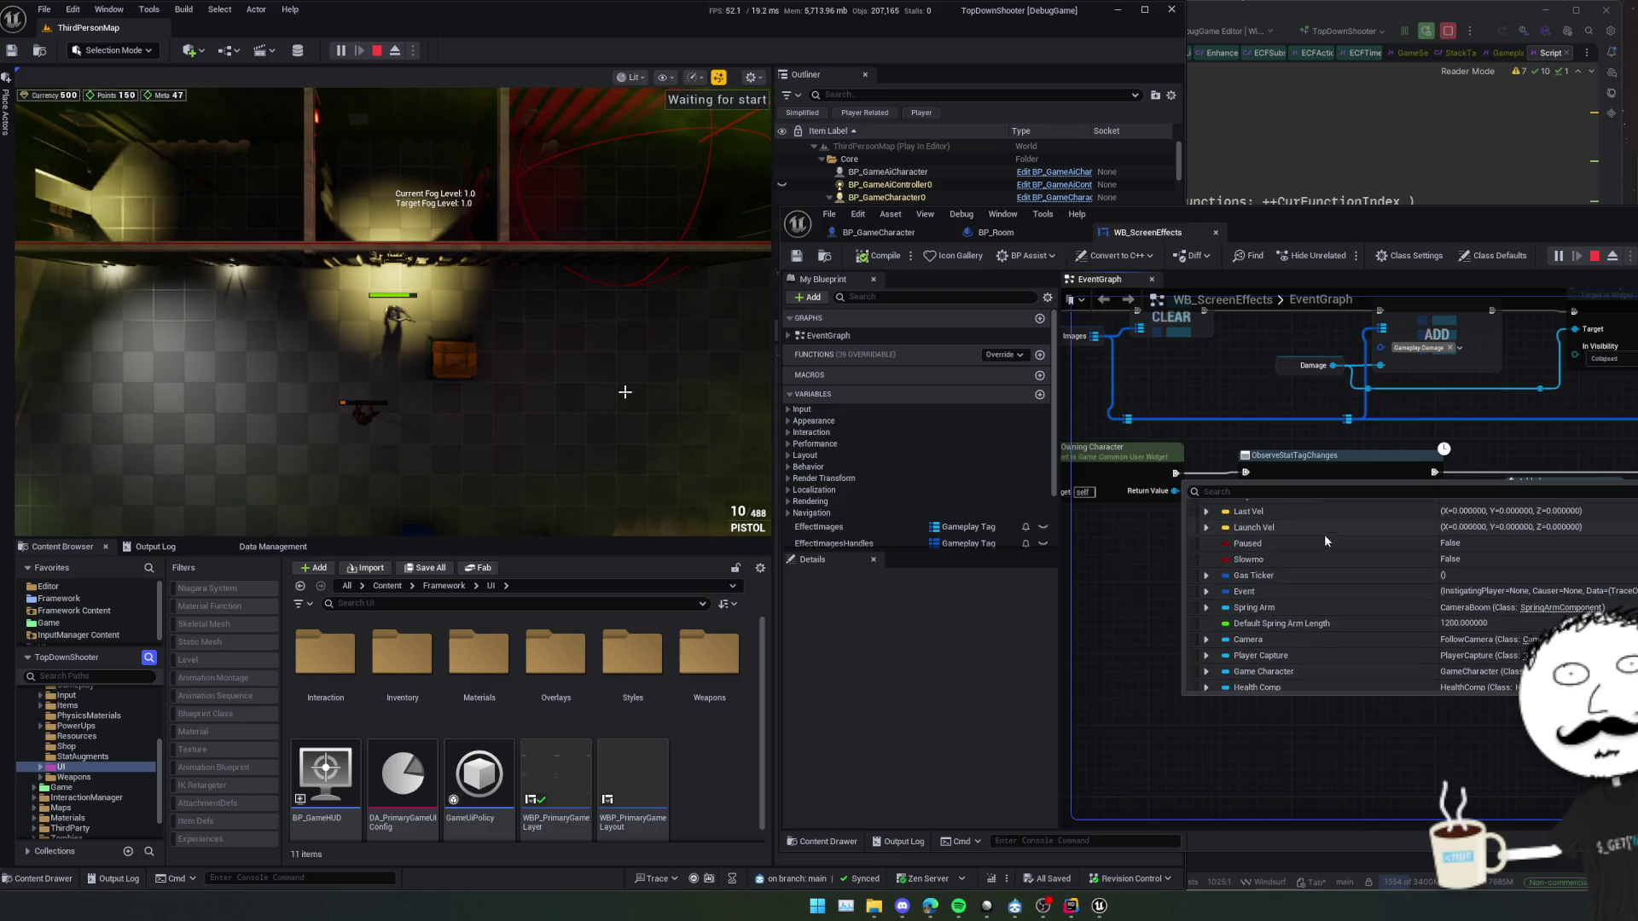
pyautogui.scroll(-3, 1328, 579)
pyautogui.scroll(-7, 1328, 579)
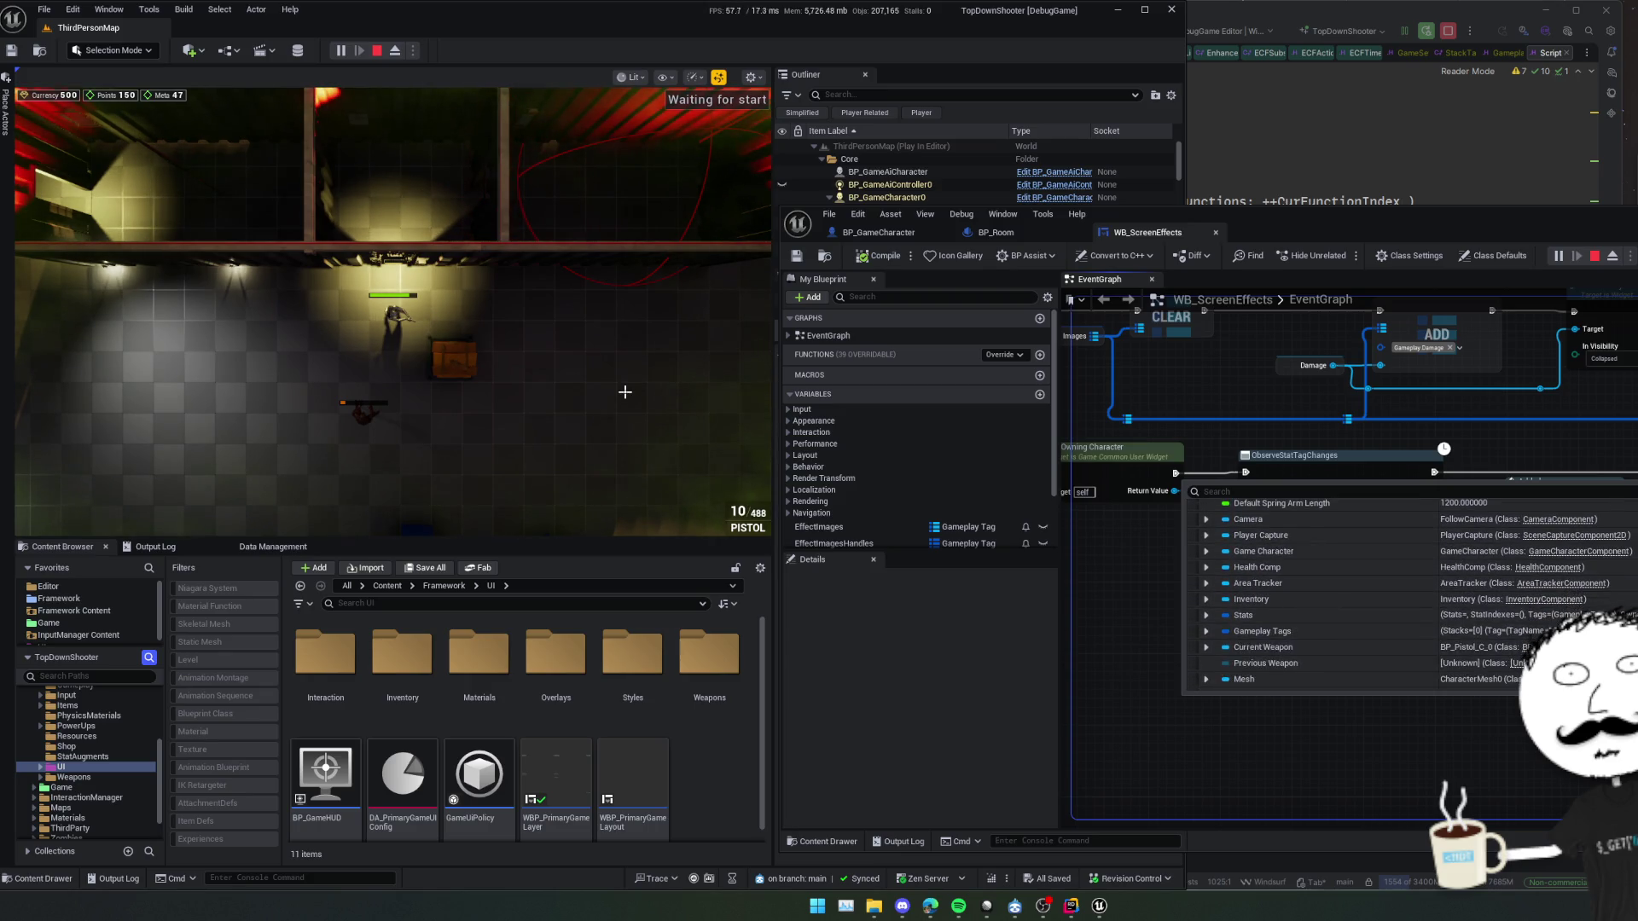
pyautogui.scroll(-2, 1339, 569)
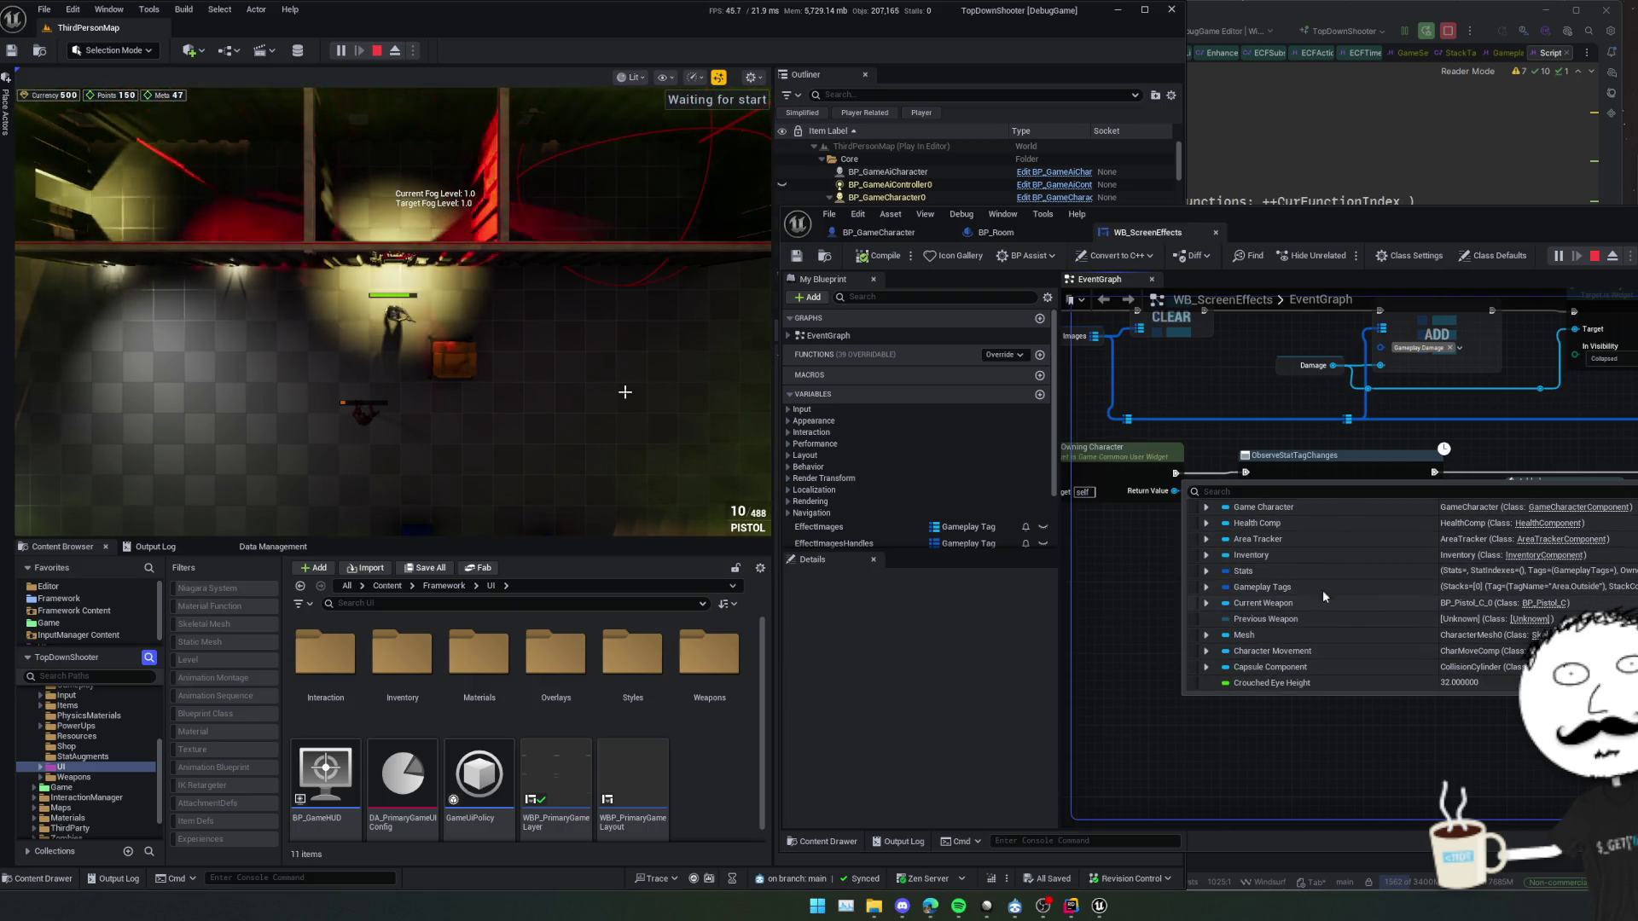
# Examine the Gameplay Tags Stacks list, then move to the ObserveStatTagChanges node
pyautogui.click(1207, 587)
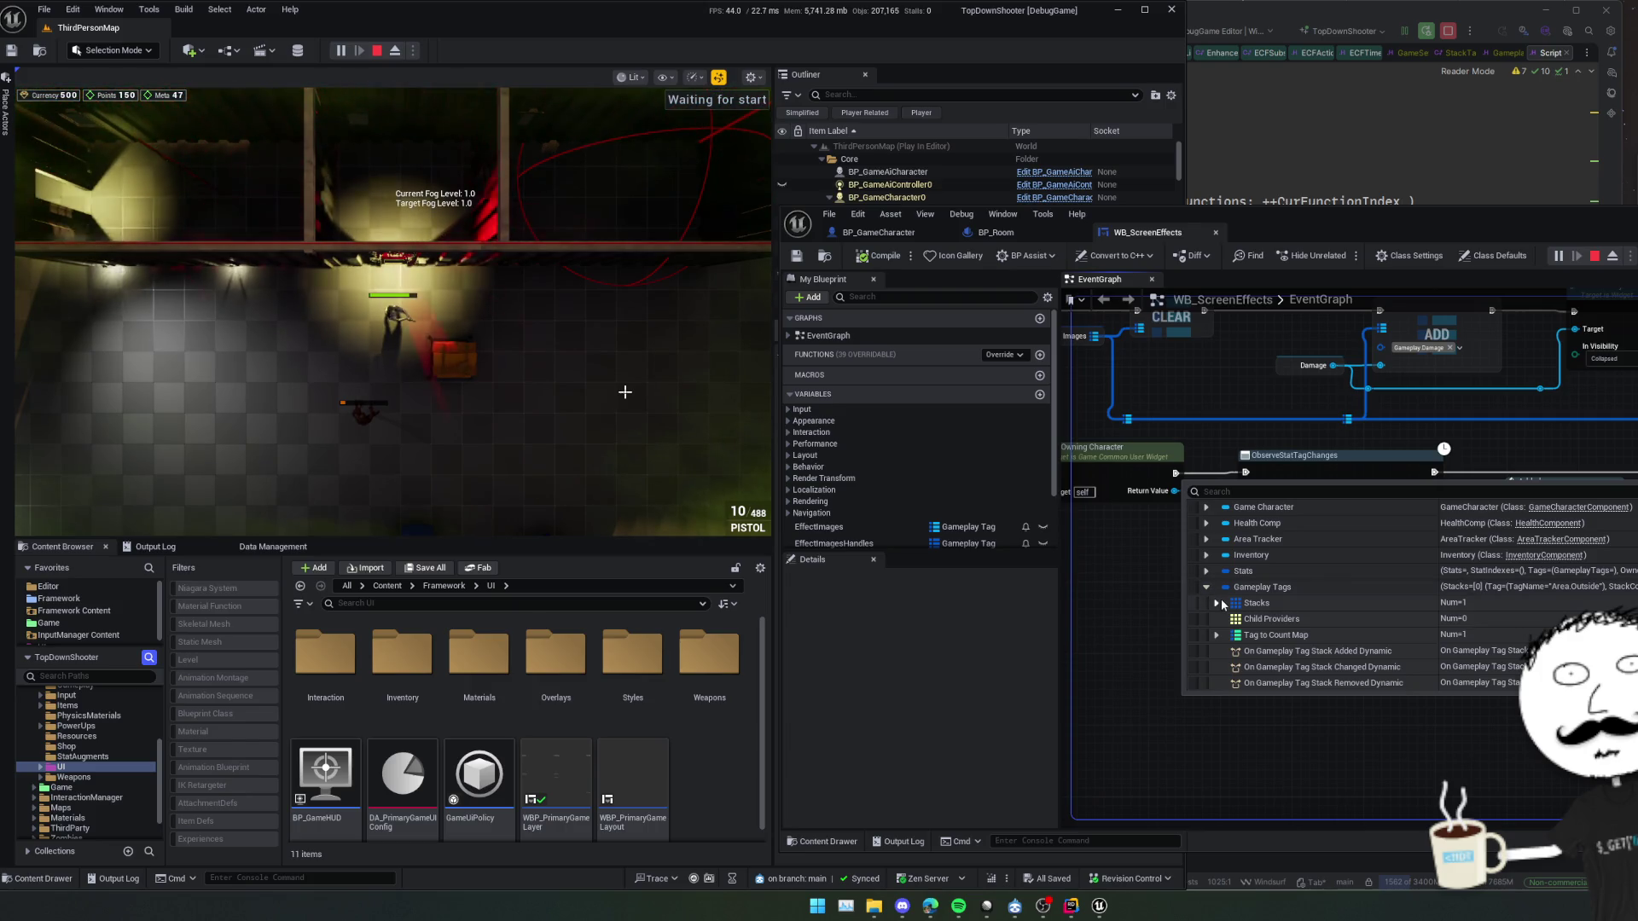
pyautogui.click(1220, 602)
pyautogui.click(1217, 604)
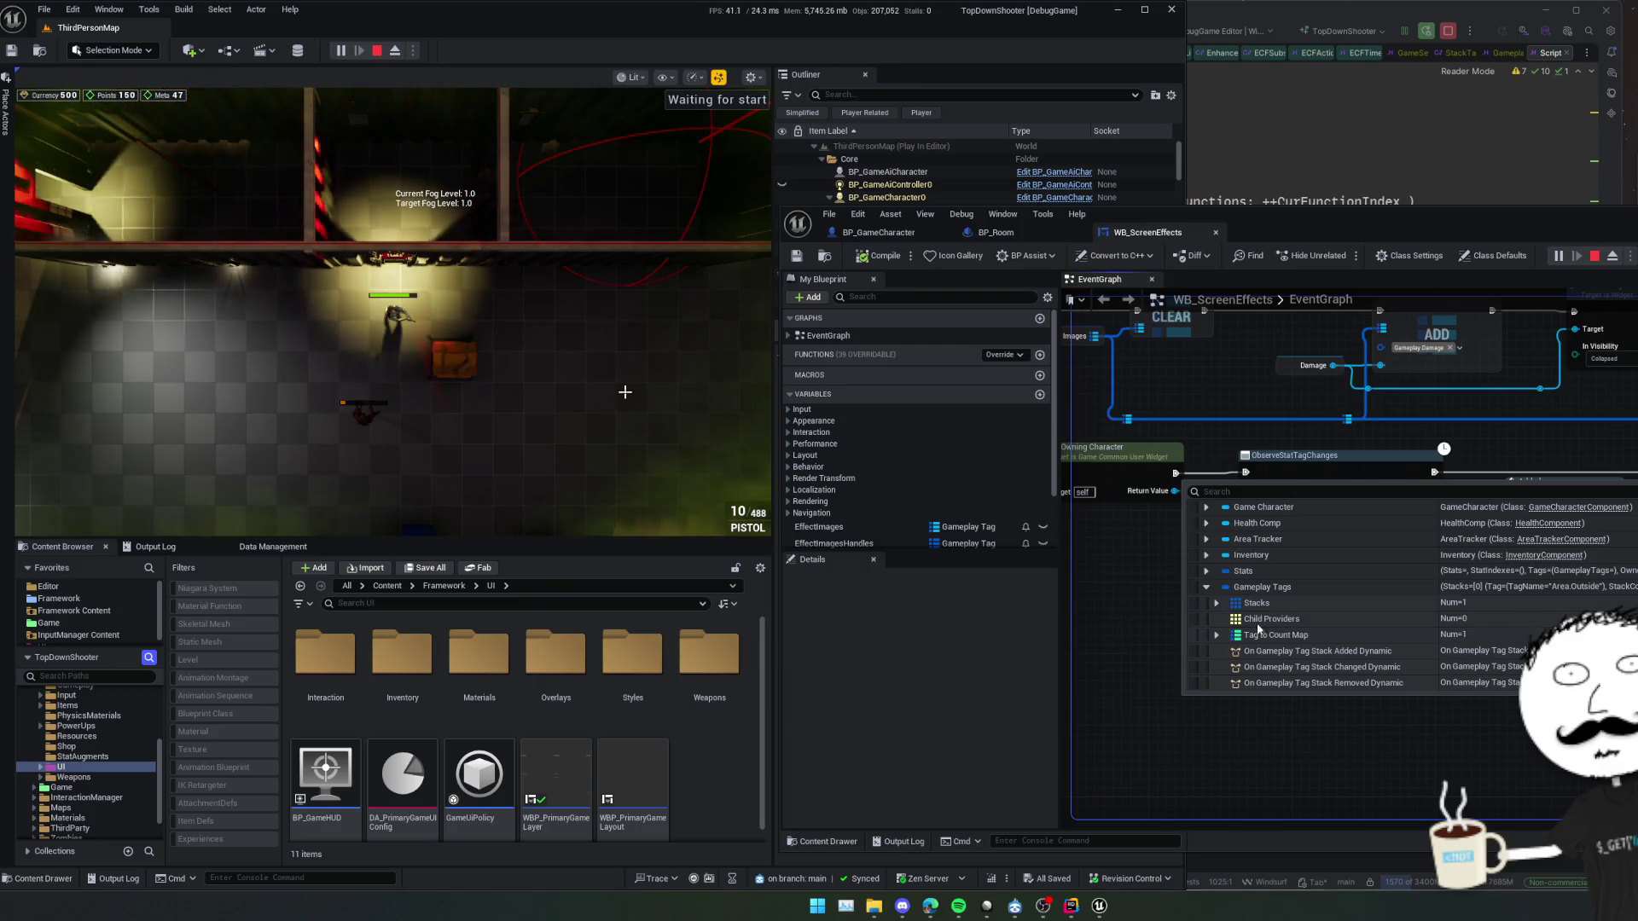
pyautogui.scroll(1, 1308, 597)
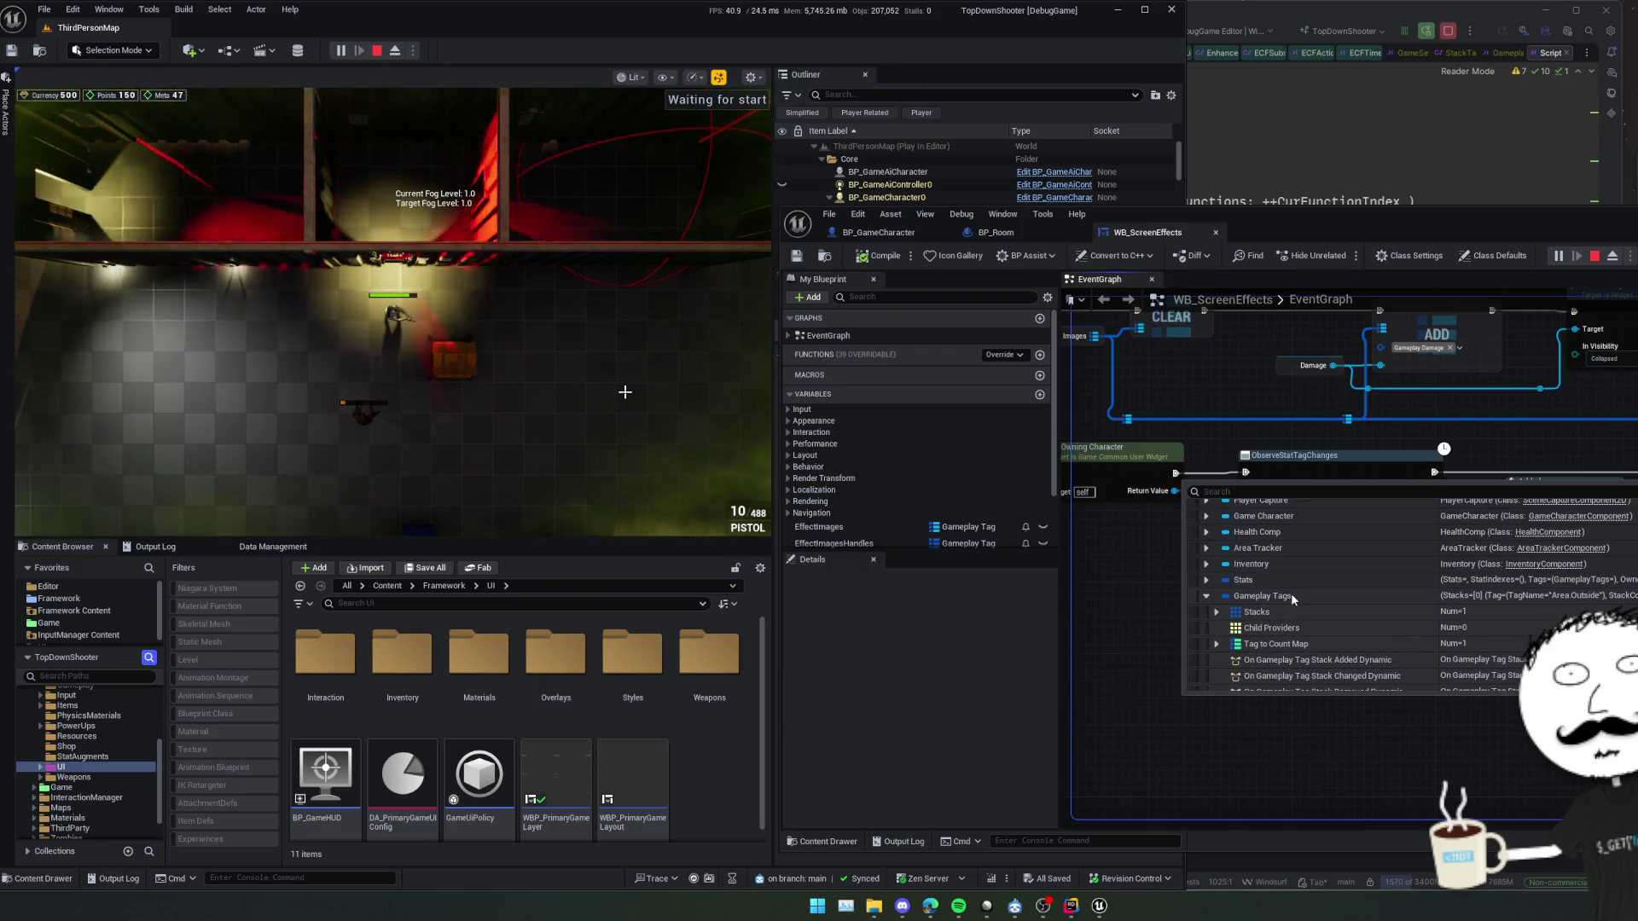
pyautogui.moveTo(1365, 668)
pyautogui.mouseDown()
pyautogui.moveTo(1279, 673)
pyautogui.moveTo(1486, 696)
pyautogui.moveTo(1458, 667)
pyautogui.moveTo(1300, 623)
pyautogui.mouseUp()
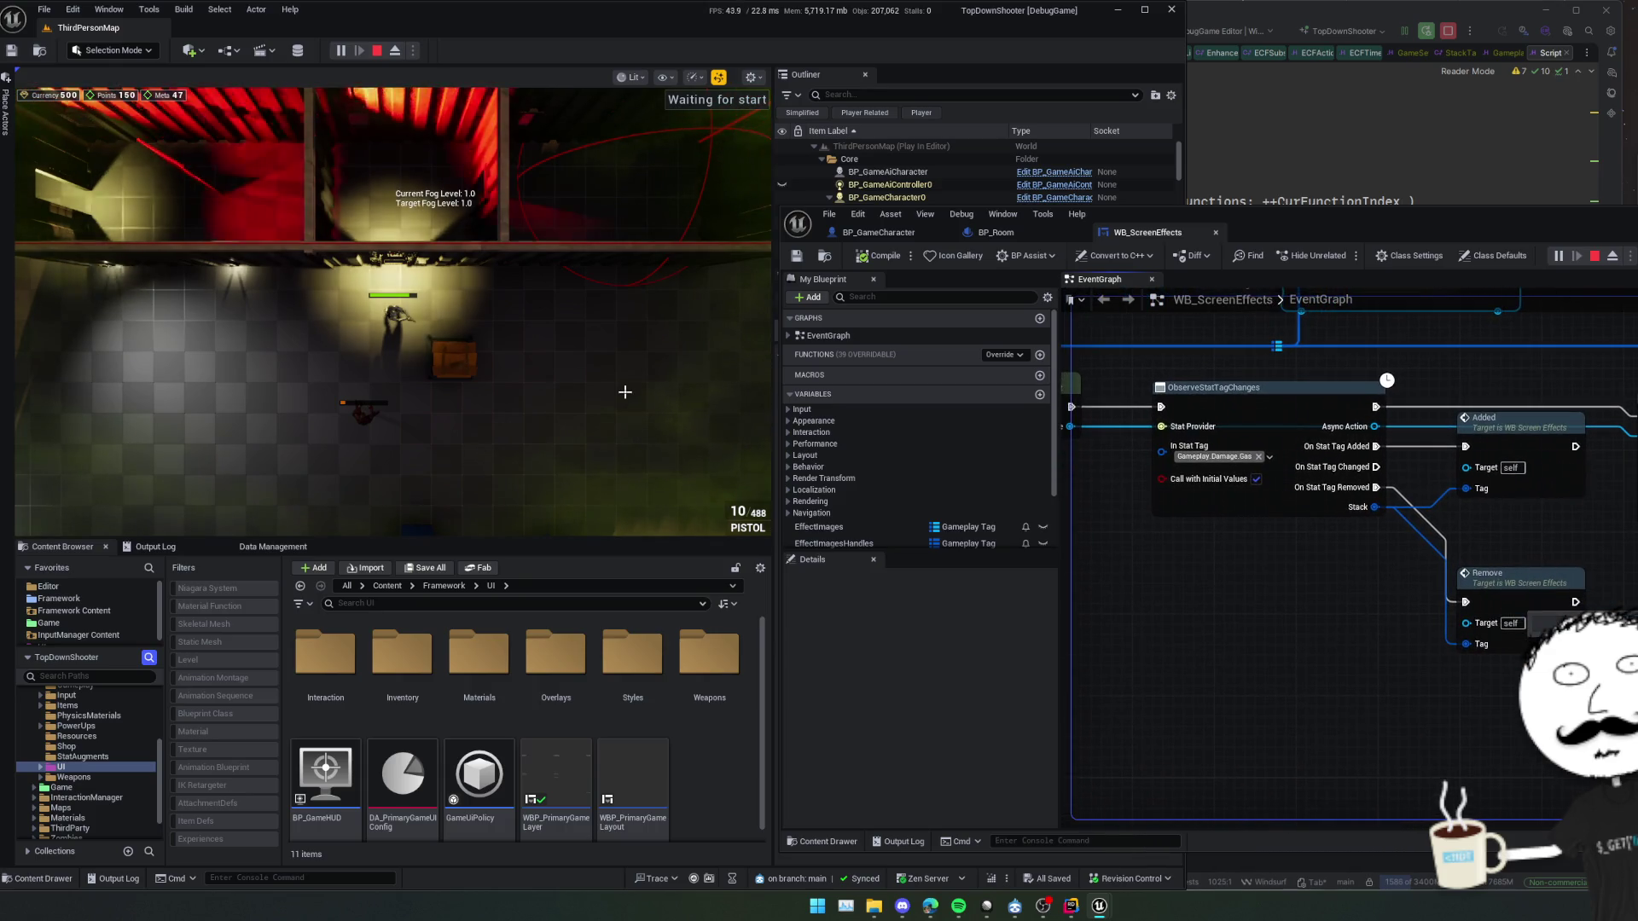
# Jump to the Remove custom event and trace it through Timeline, Set Render Opacity, ADD and FIND
pyautogui.doubleClick(1523, 604)
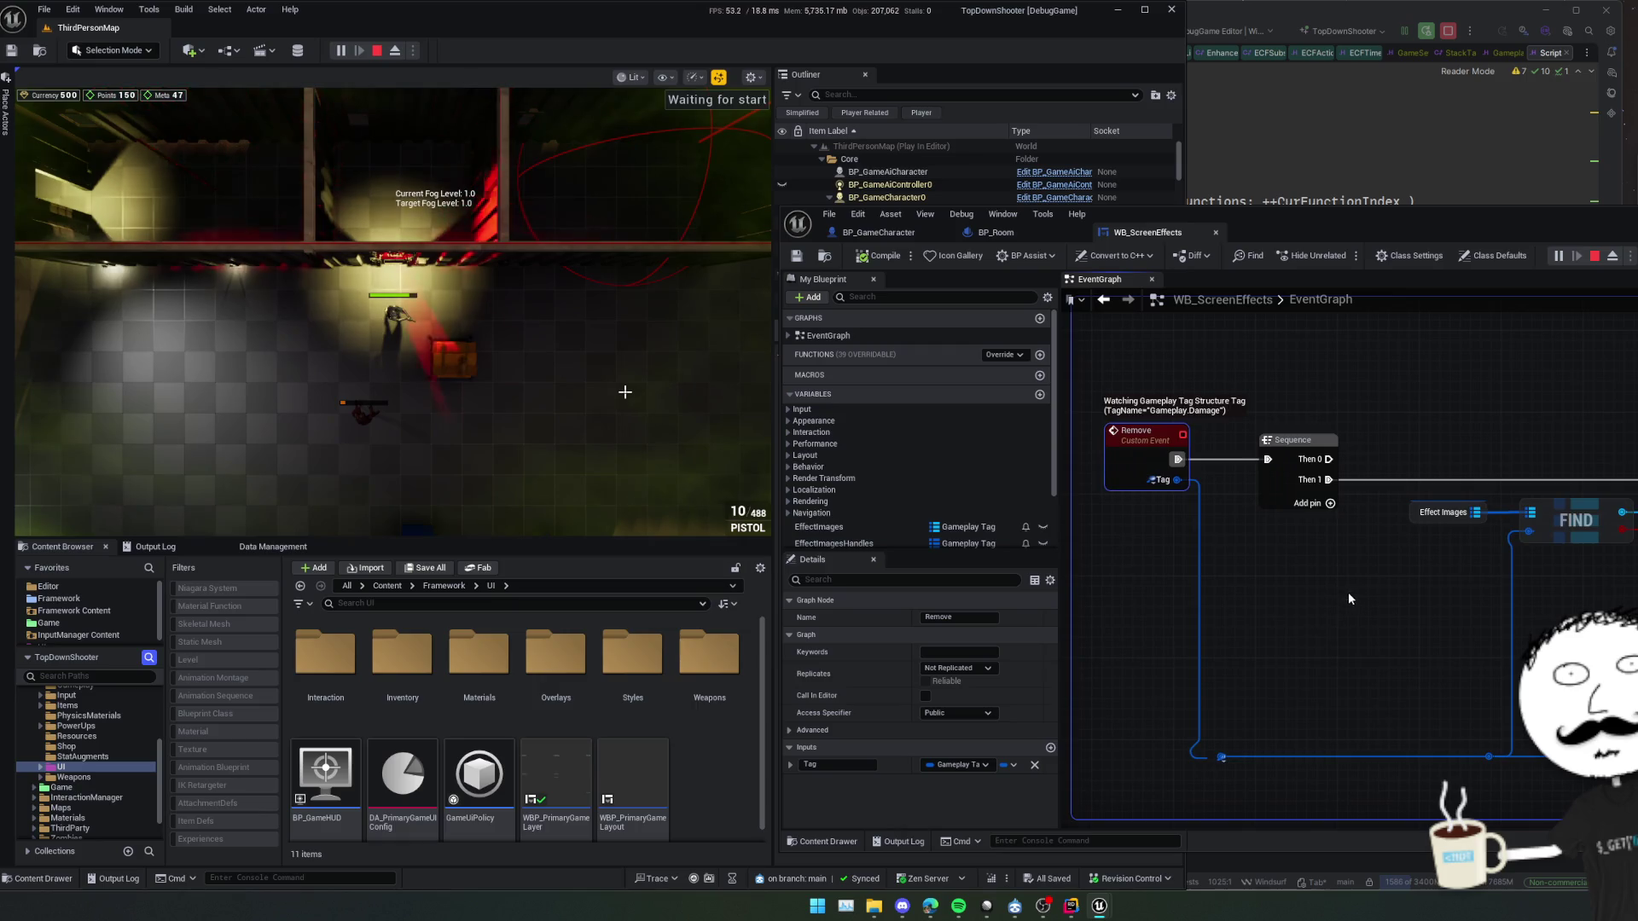
pyautogui.moveTo(1349, 598)
pyautogui.mouseDown()
pyautogui.moveTo(1280, 570)
pyautogui.moveTo(1417, 560)
pyautogui.moveTo(1255, 559)
pyautogui.moveTo(1164, 607)
pyautogui.moveTo(1194, 657)
pyautogui.mouseUp()
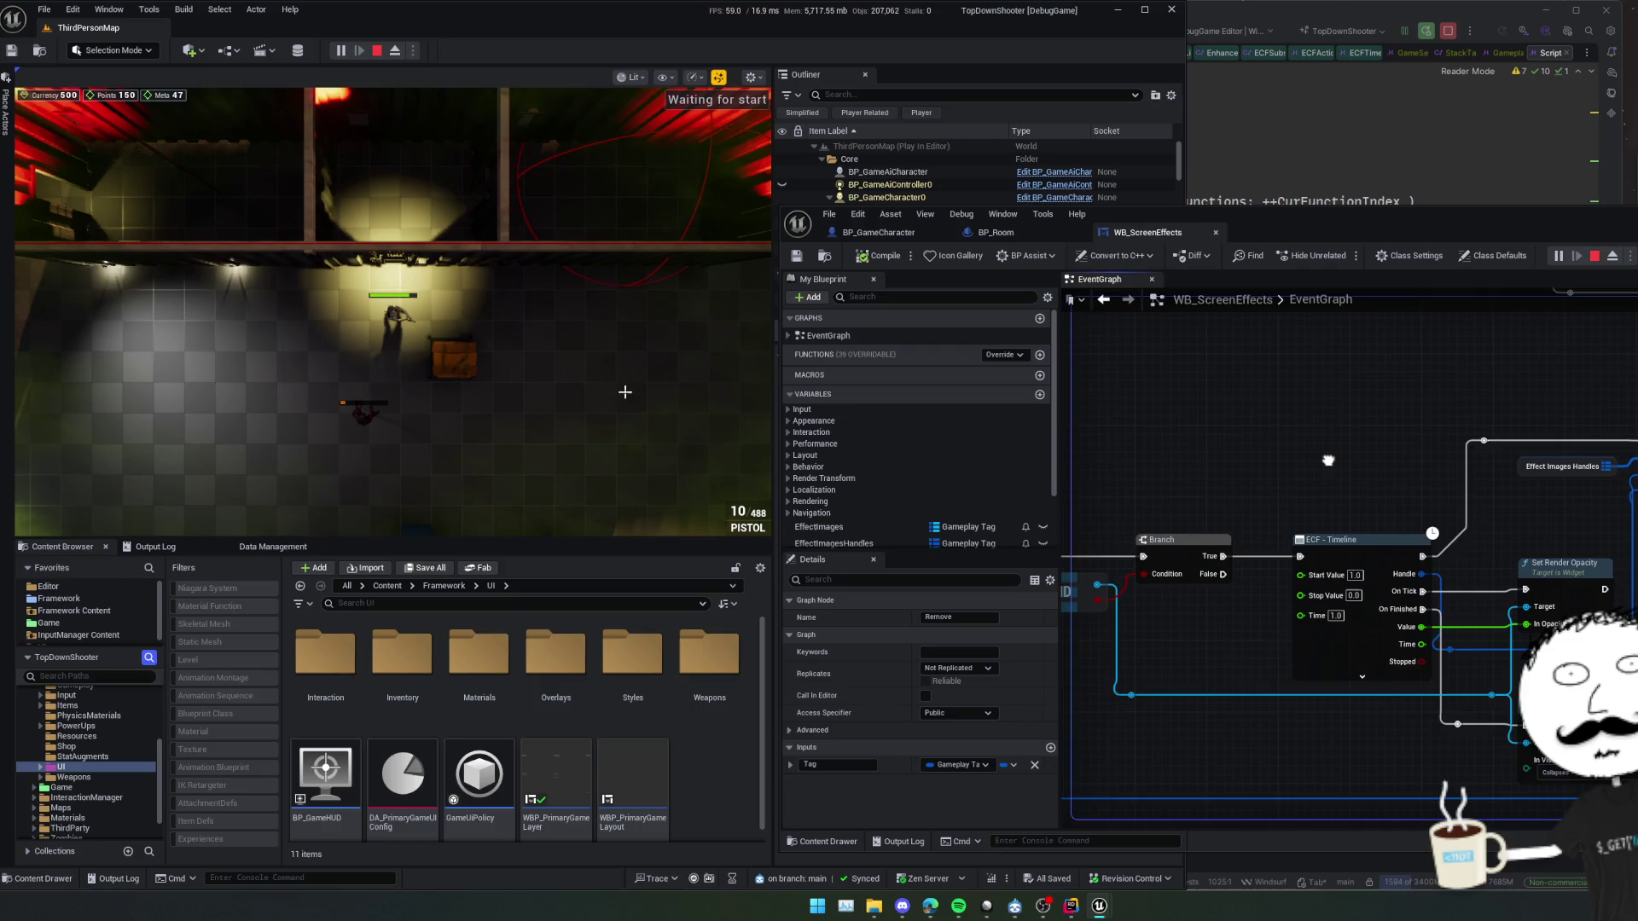
pyautogui.moveTo(1329, 460)
pyautogui.mouseDown()
pyautogui.moveTo(1317, 613)
pyautogui.moveTo(1342, 586)
pyautogui.moveTo(1228, 583)
pyautogui.moveTo(1287, 585)
pyautogui.moveTo(1448, 781)
pyautogui.moveTo(1444, 541)
pyautogui.moveTo(1460, 459)
pyautogui.moveTo(1448, 584)
pyautogui.moveTo(1495, 454)
pyautogui.mouseUp()
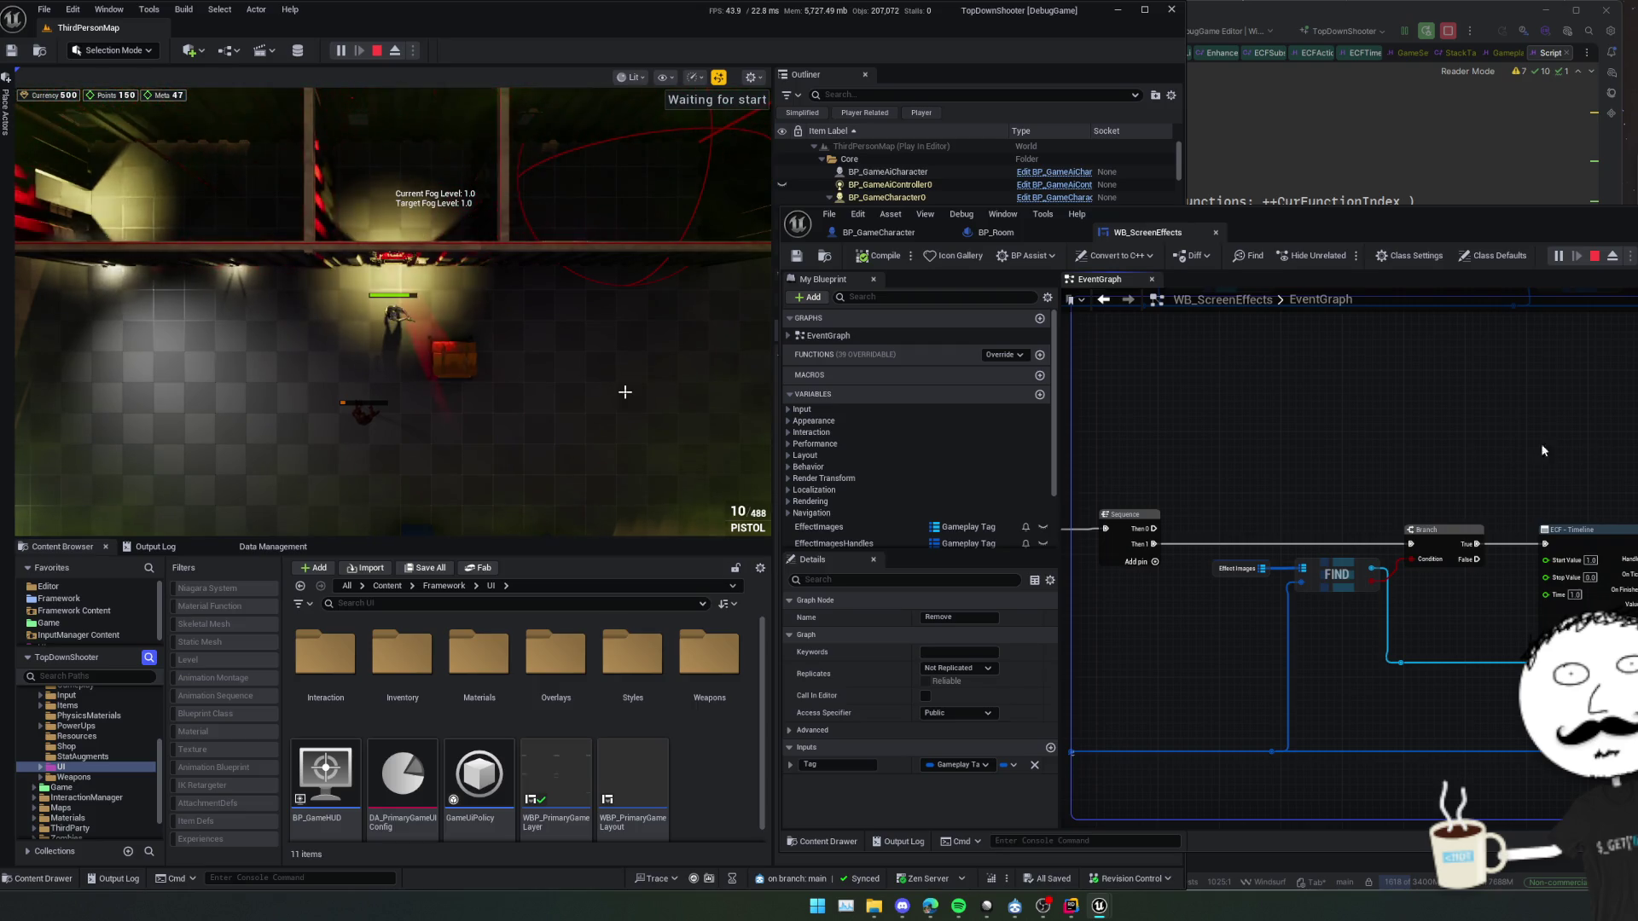
pyautogui.moveTo(1527, 447)
pyautogui.mouseDown()
pyautogui.moveTo(1455, 421)
pyautogui.moveTo(1290, 410)
pyautogui.mouseUp()
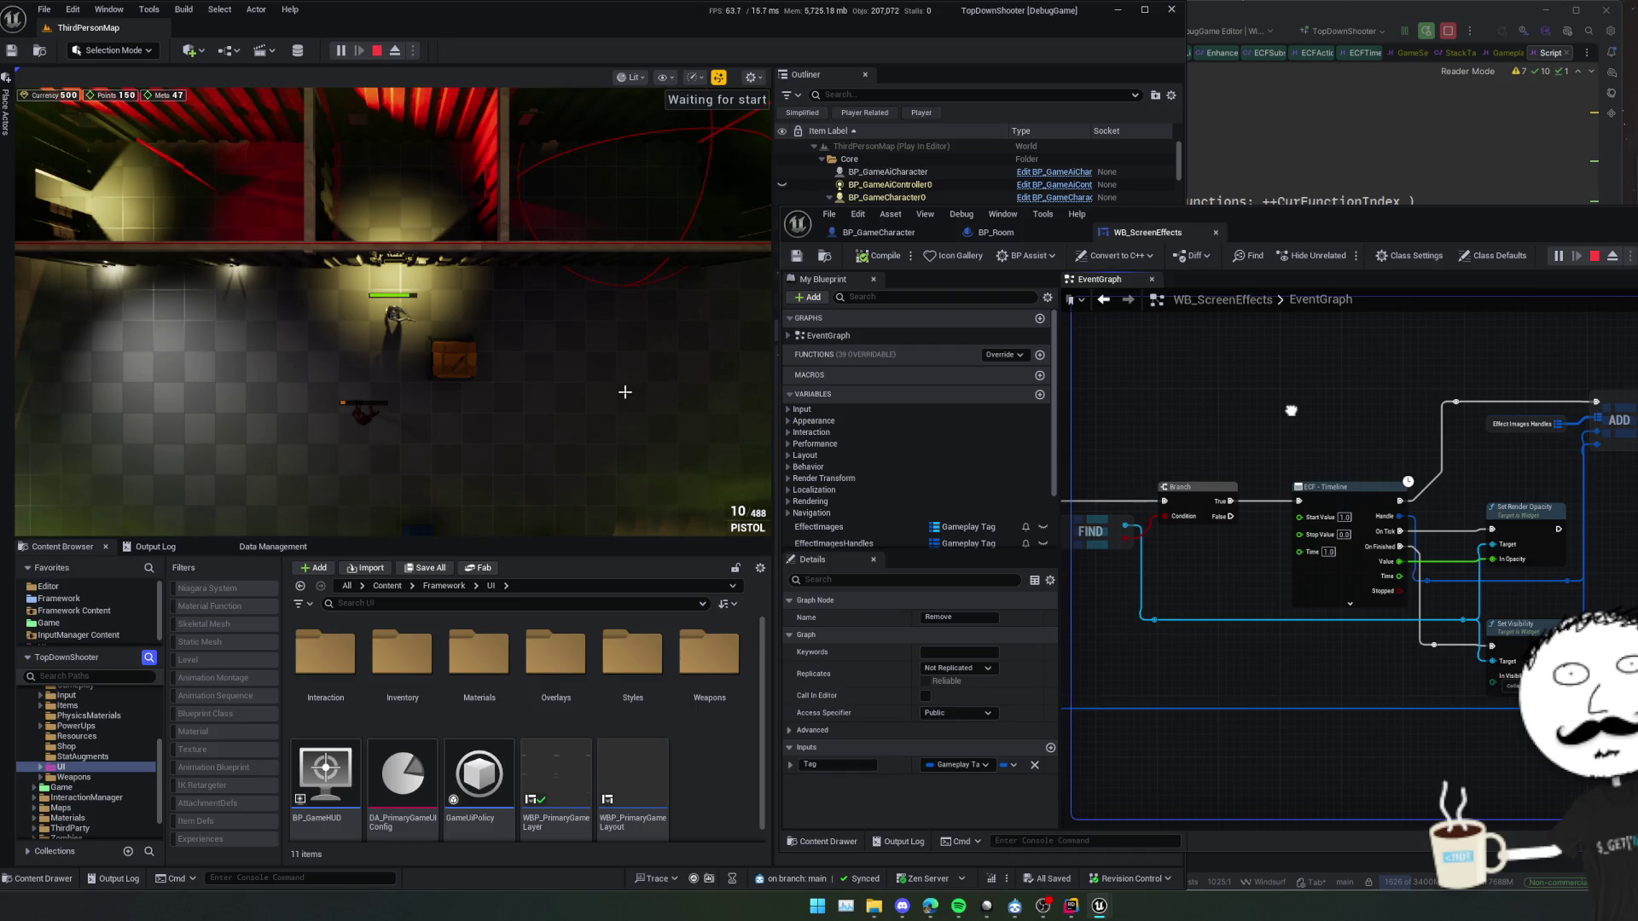
pyautogui.moveTo(1290, 410)
pyautogui.mouseDown()
pyautogui.moveTo(1229, 633)
pyautogui.moveTo(1275, 452)
pyautogui.moveTo(1252, 435)
pyautogui.moveTo(1231, 501)
pyautogui.moveTo(1578, 511)
pyautogui.moveTo(1617, 554)
pyautogui.mouseUp()
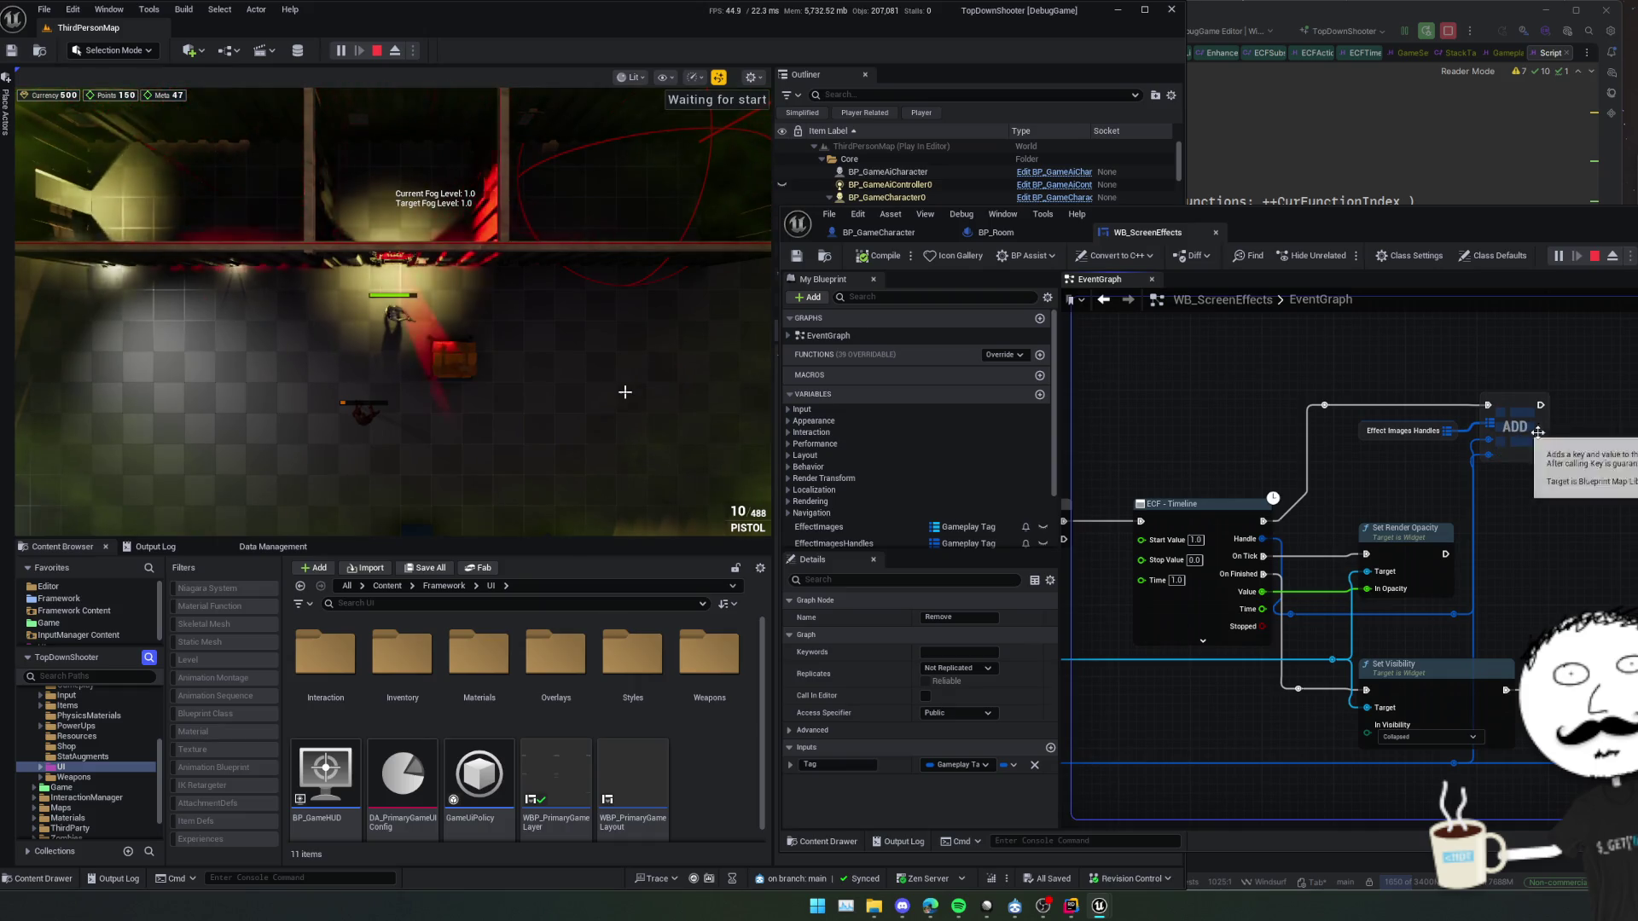
# Pan and zoom around the Timeline, ADD and Set Visibility nodes to review their wiring
pyautogui.scroll(1, 1348, 554)
pyautogui.moveTo(1348, 554)
pyautogui.mouseDown()
pyautogui.moveTo(1324, 524)
pyautogui.moveTo(1340, 548)
pyautogui.moveTo(1303, 529)
pyautogui.moveTo(1361, 495)
pyautogui.mouseUp()
pyautogui.moveTo(1634, 514); pyautogui.dragTo(1633, 577)
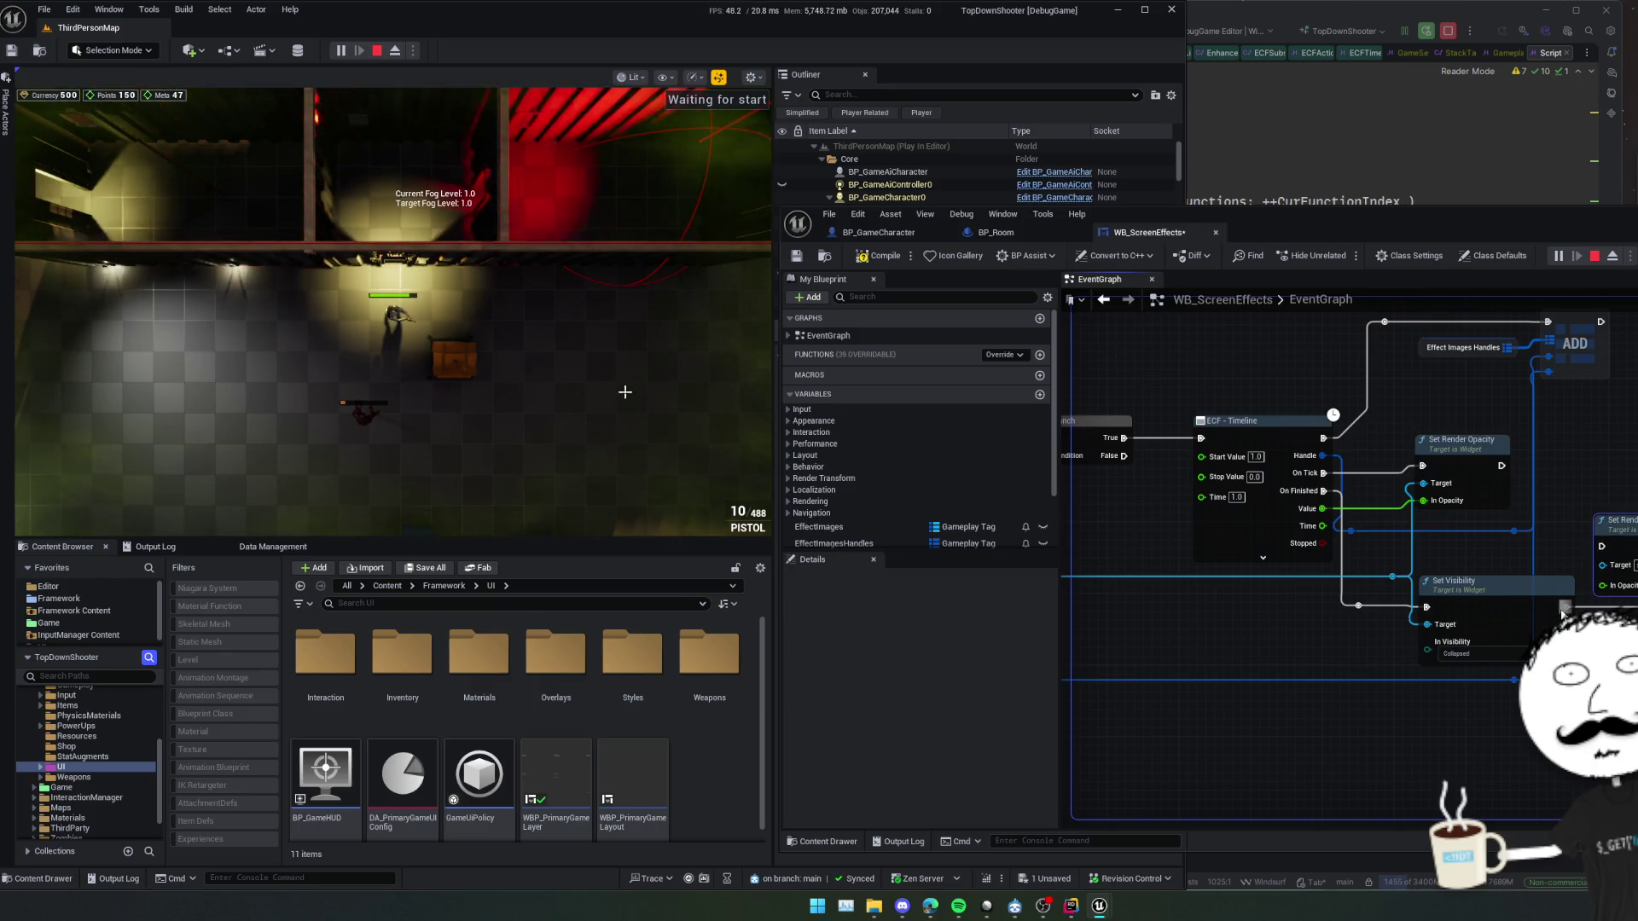
pyautogui.scroll(1, 1395, 648)
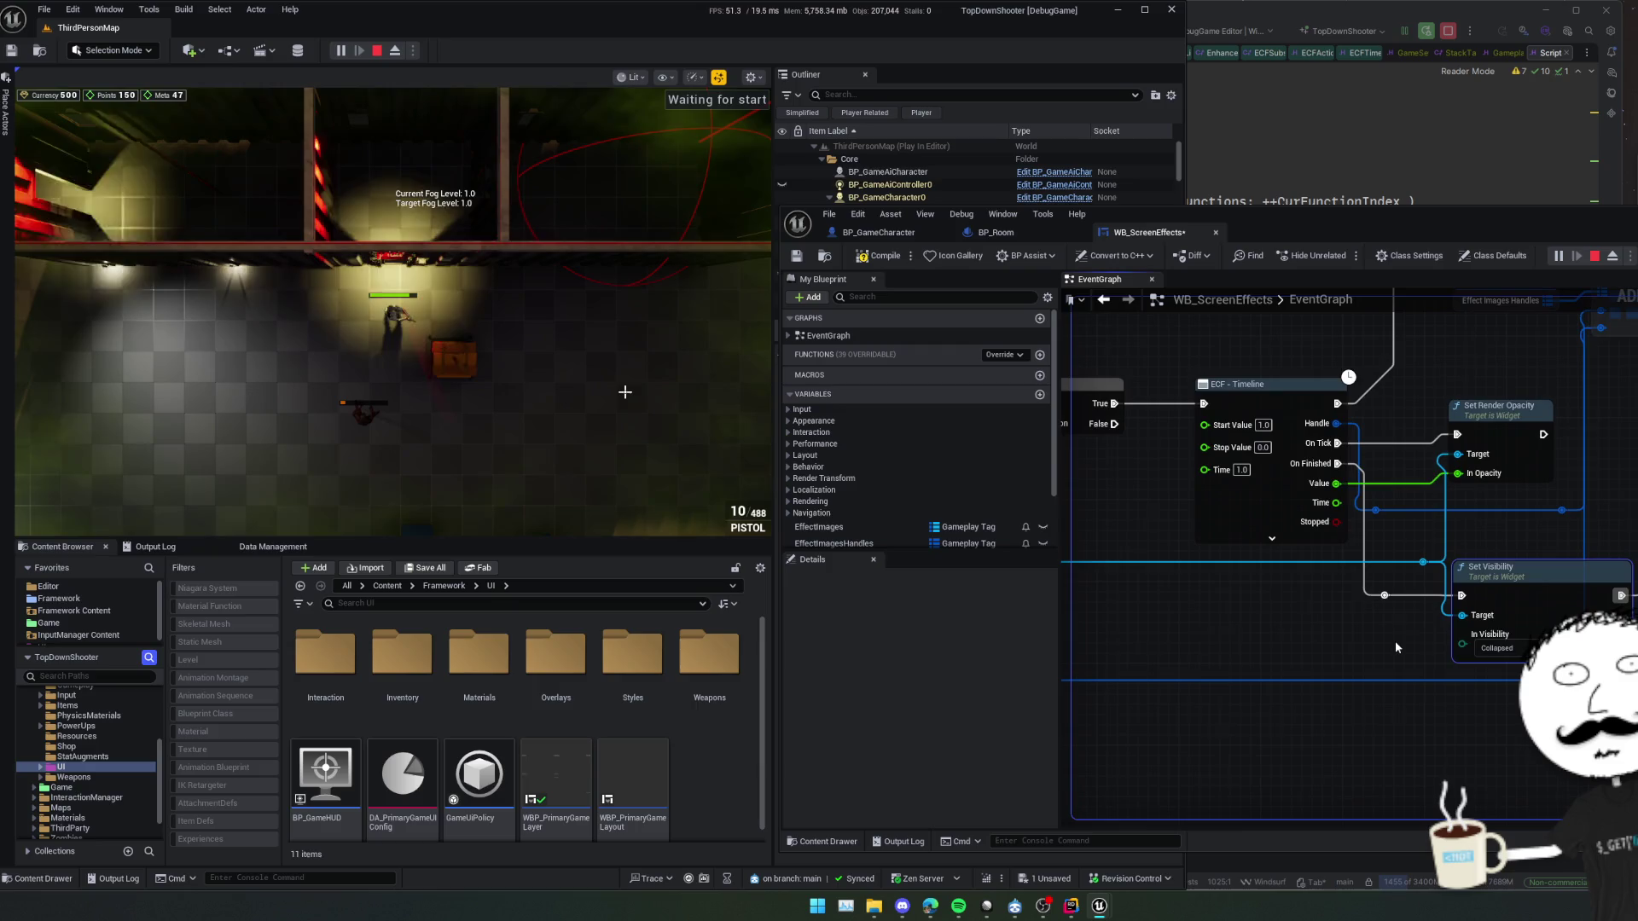
pyautogui.moveTo(1422, 561); pyautogui.dragTo(1444, 563)
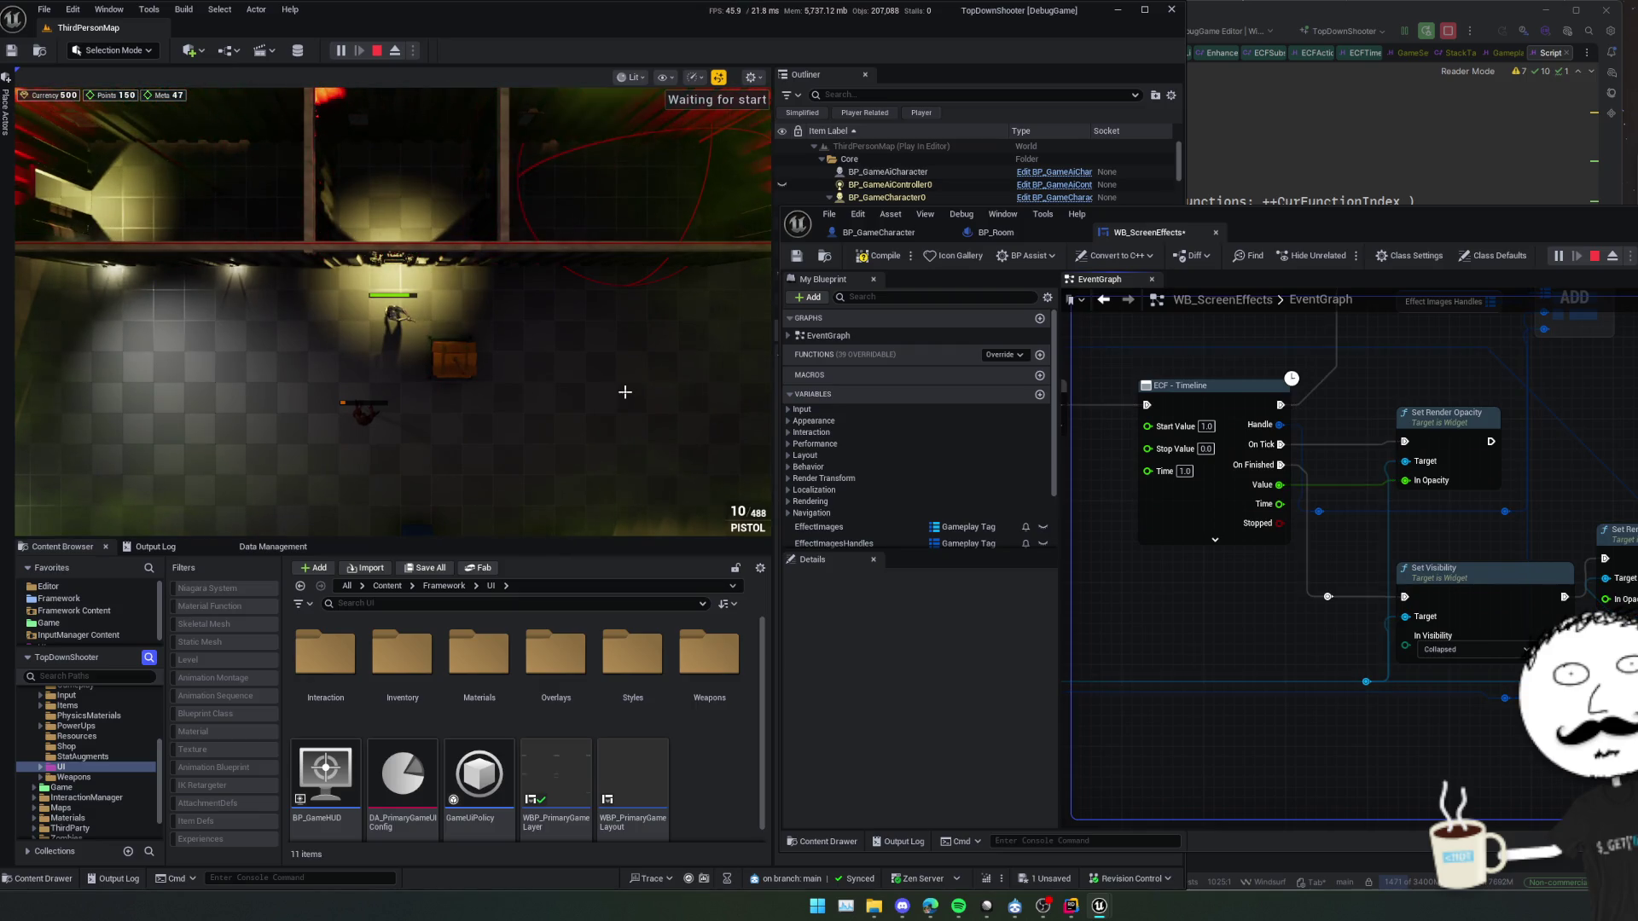
pyautogui.scroll(-1, 1162, 373)
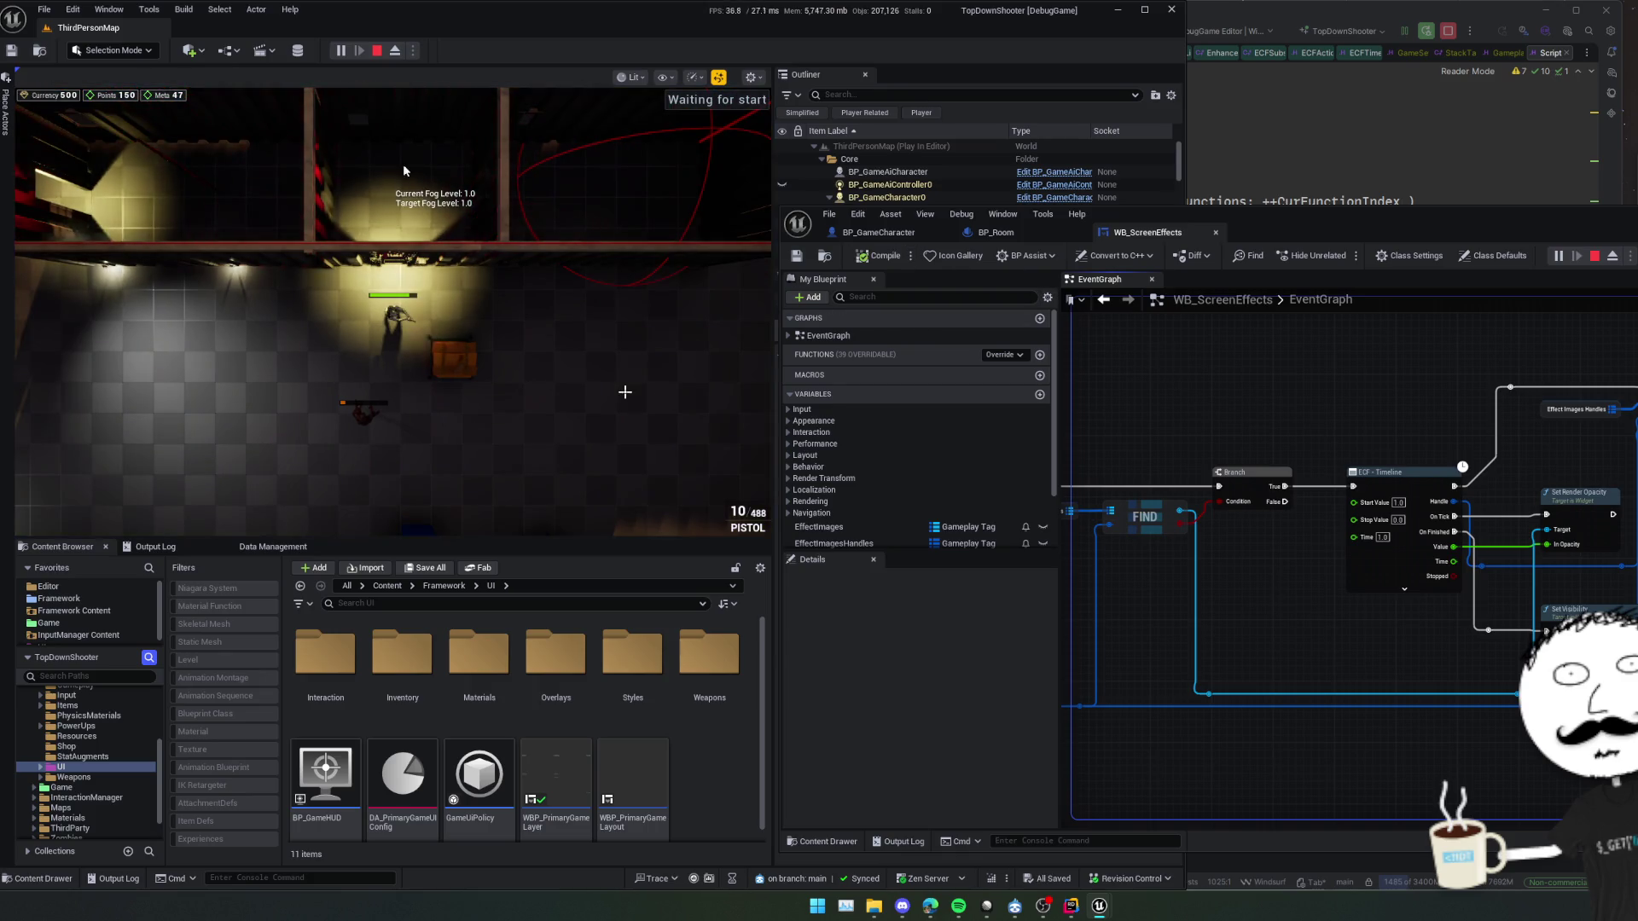
# Walk the character into the gas room and back, then pull a wire from On Stat Tag Removed
pyautogui.click(414, 211)
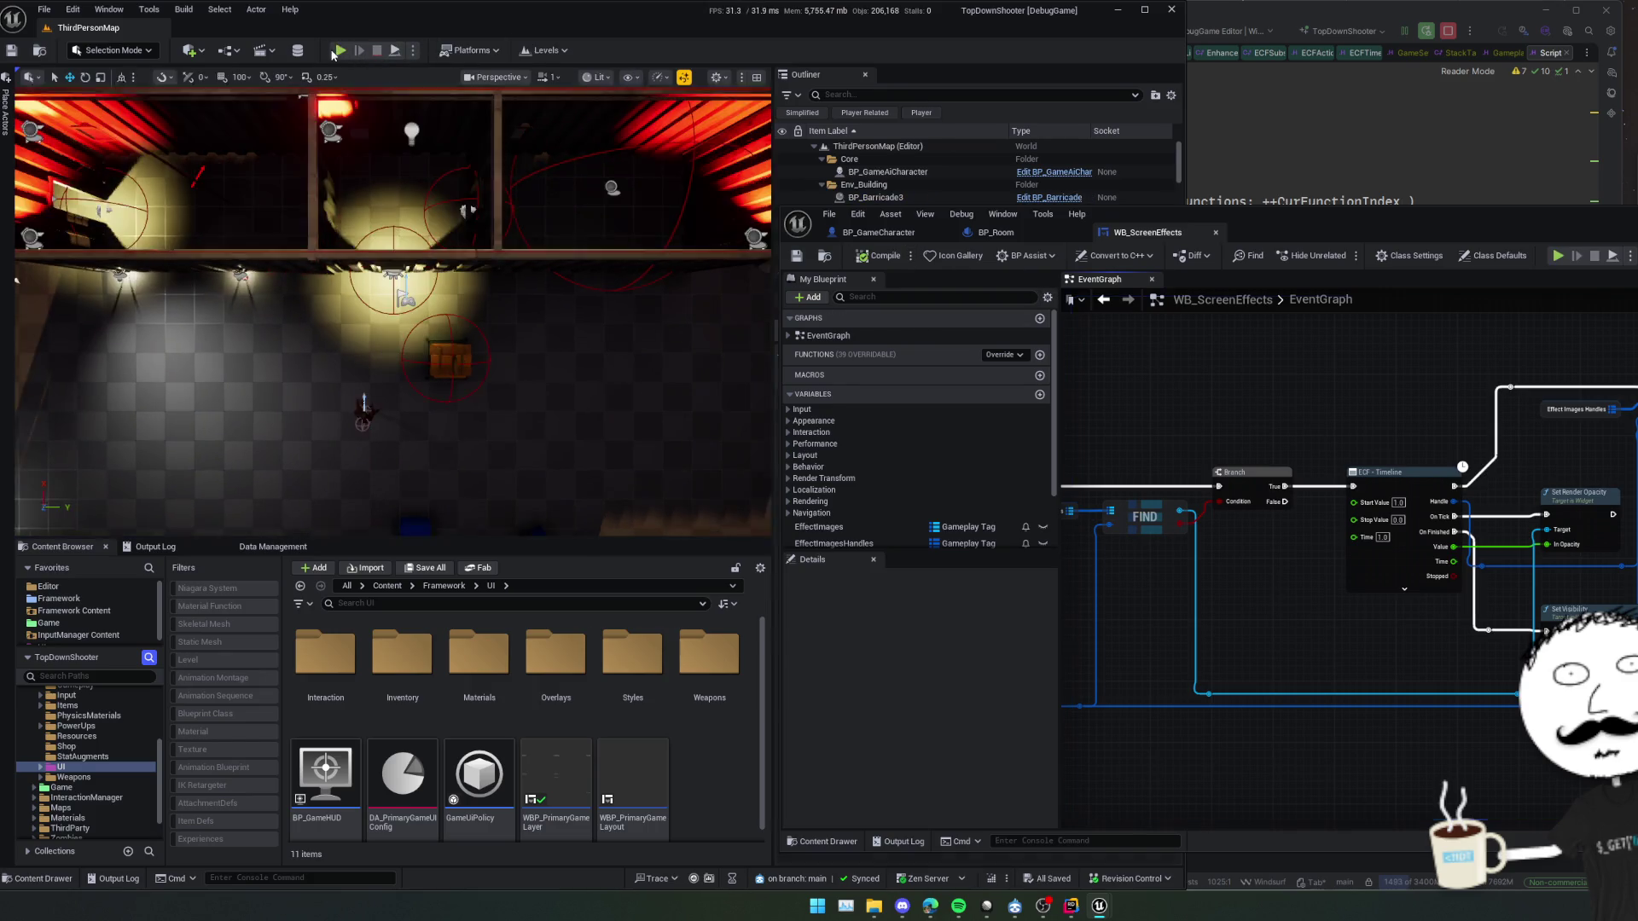
pyautogui.press('w')
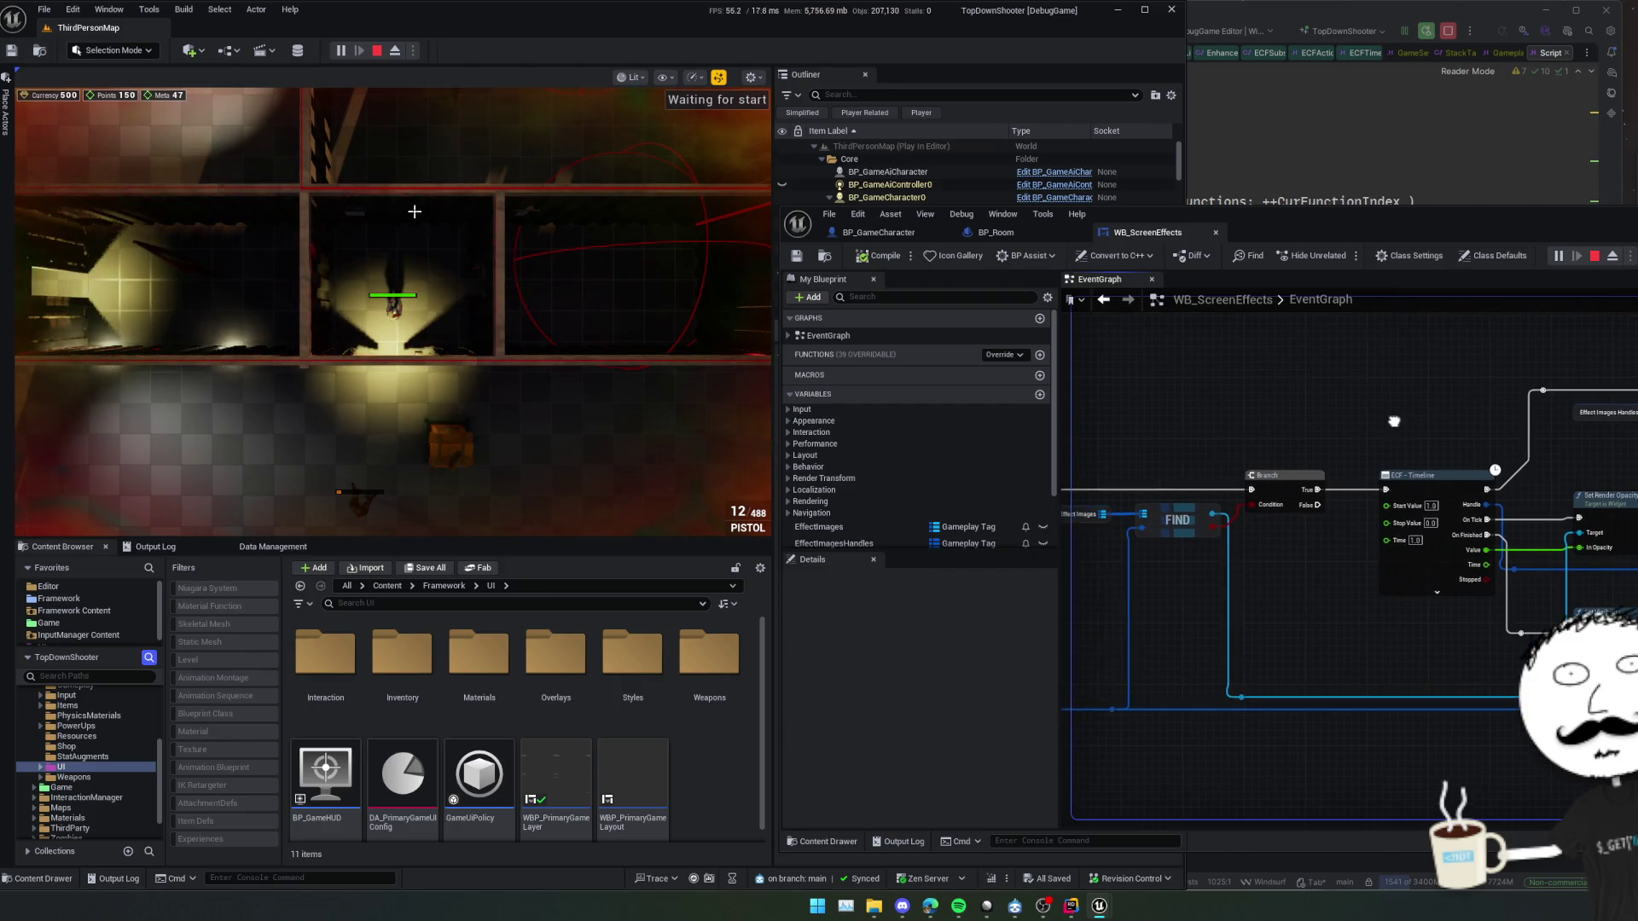
pyautogui.scroll(2, 1134, 482)
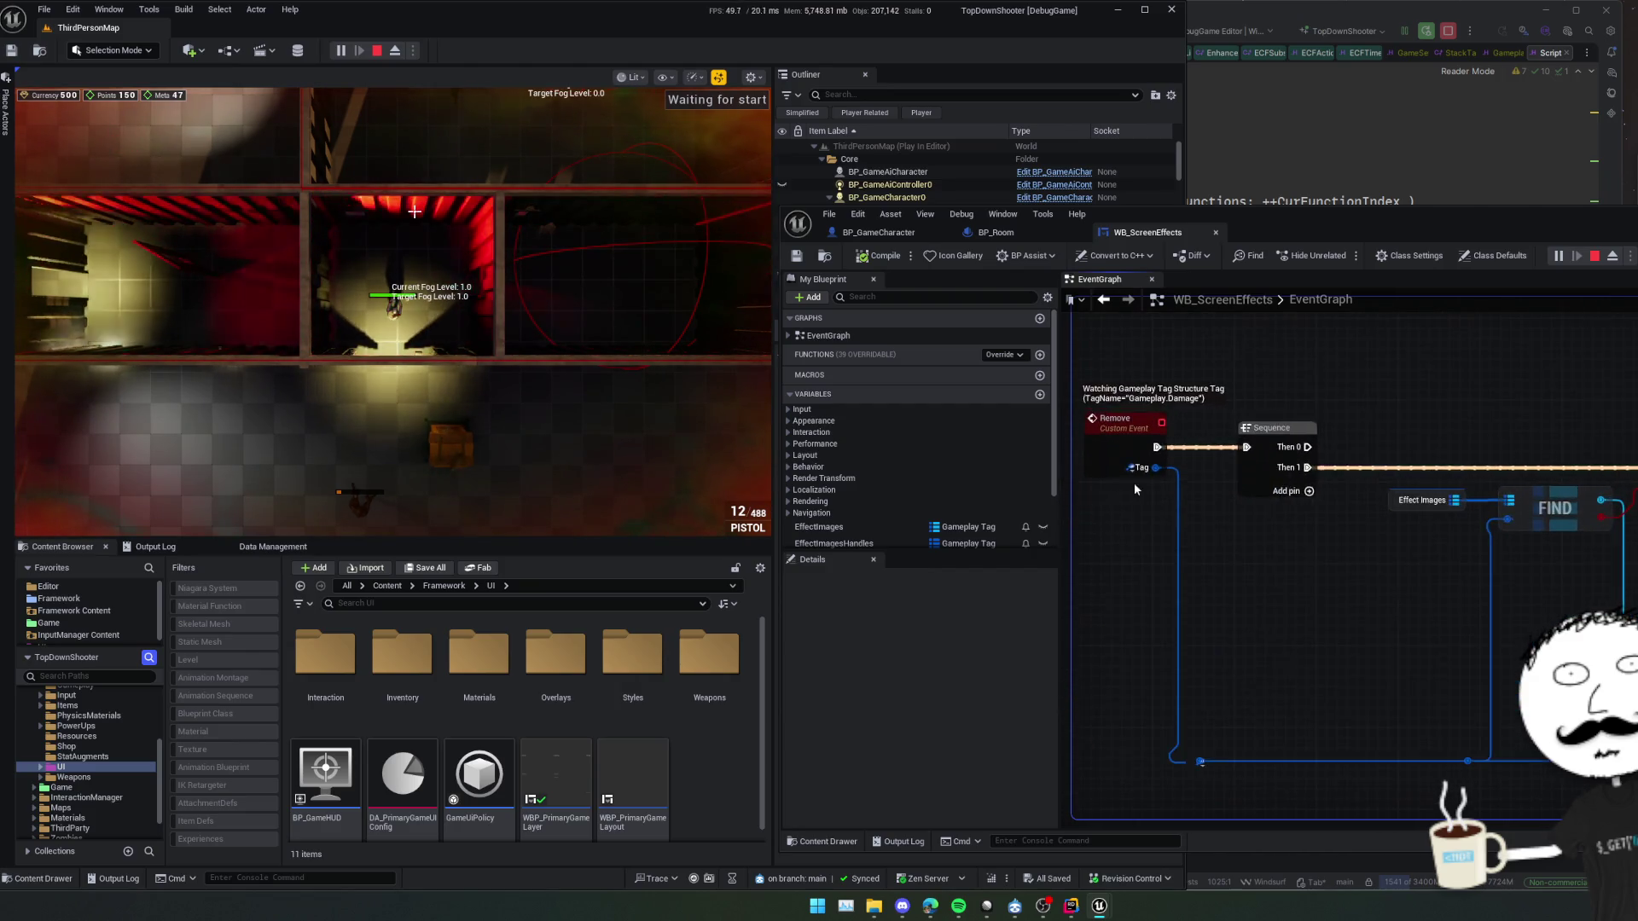
pyautogui.moveTo(1188, 502)
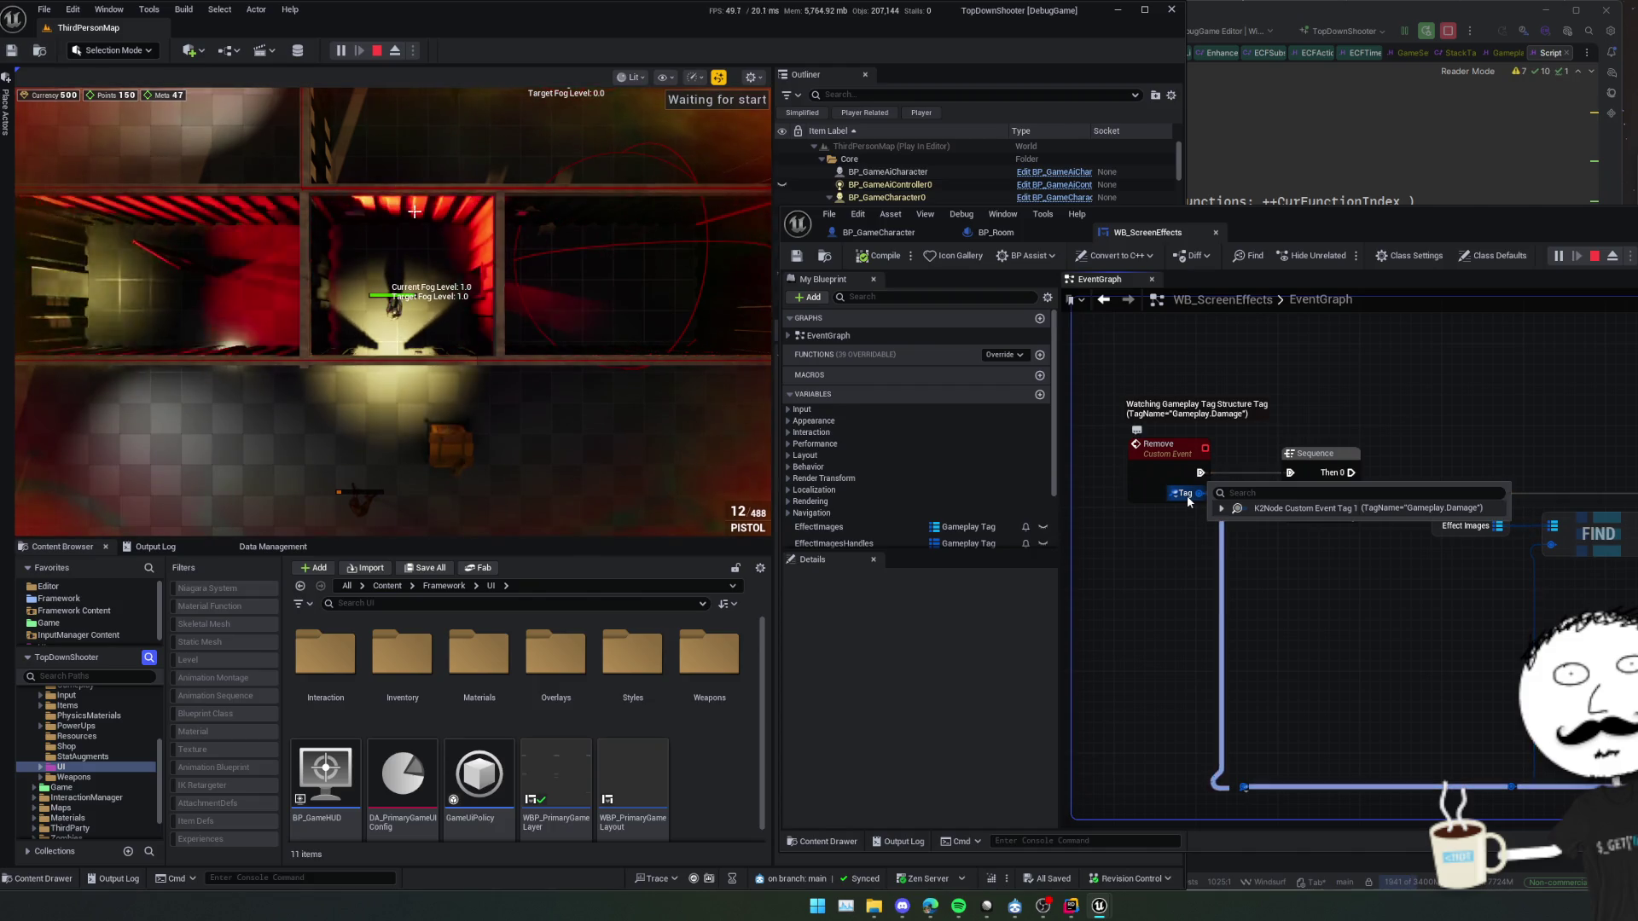
pyautogui.press('s')
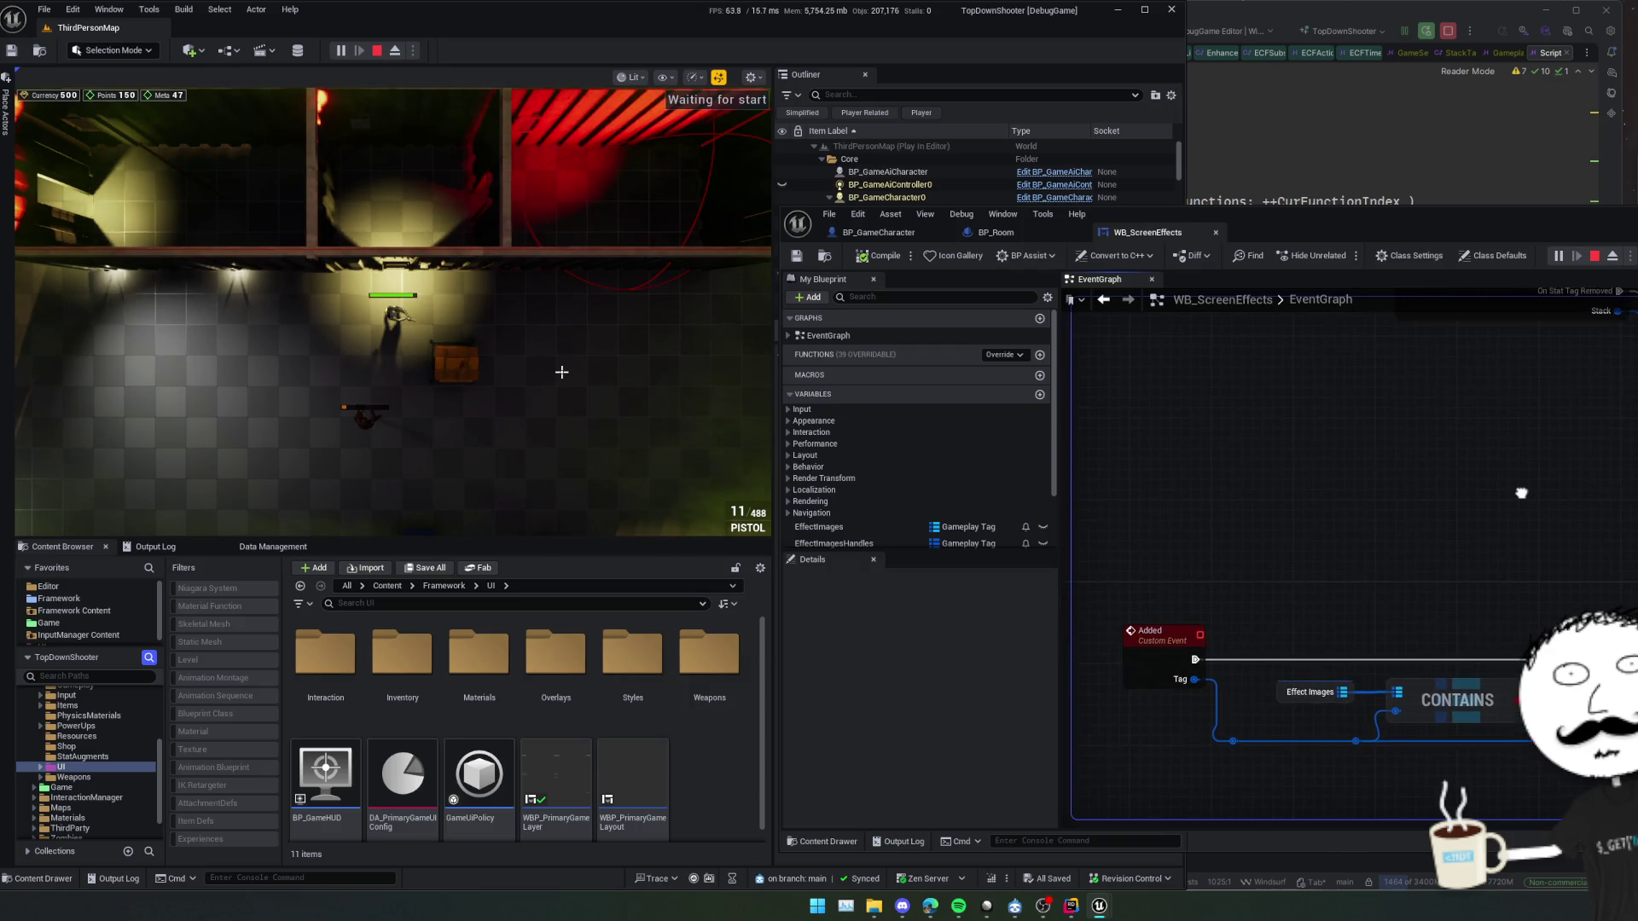
pyautogui.moveTo(1509, 579)
pyautogui.mouseDown()
pyautogui.moveTo(1420, 586)
pyautogui.moveTo(1438, 581)
pyautogui.mouseUp()
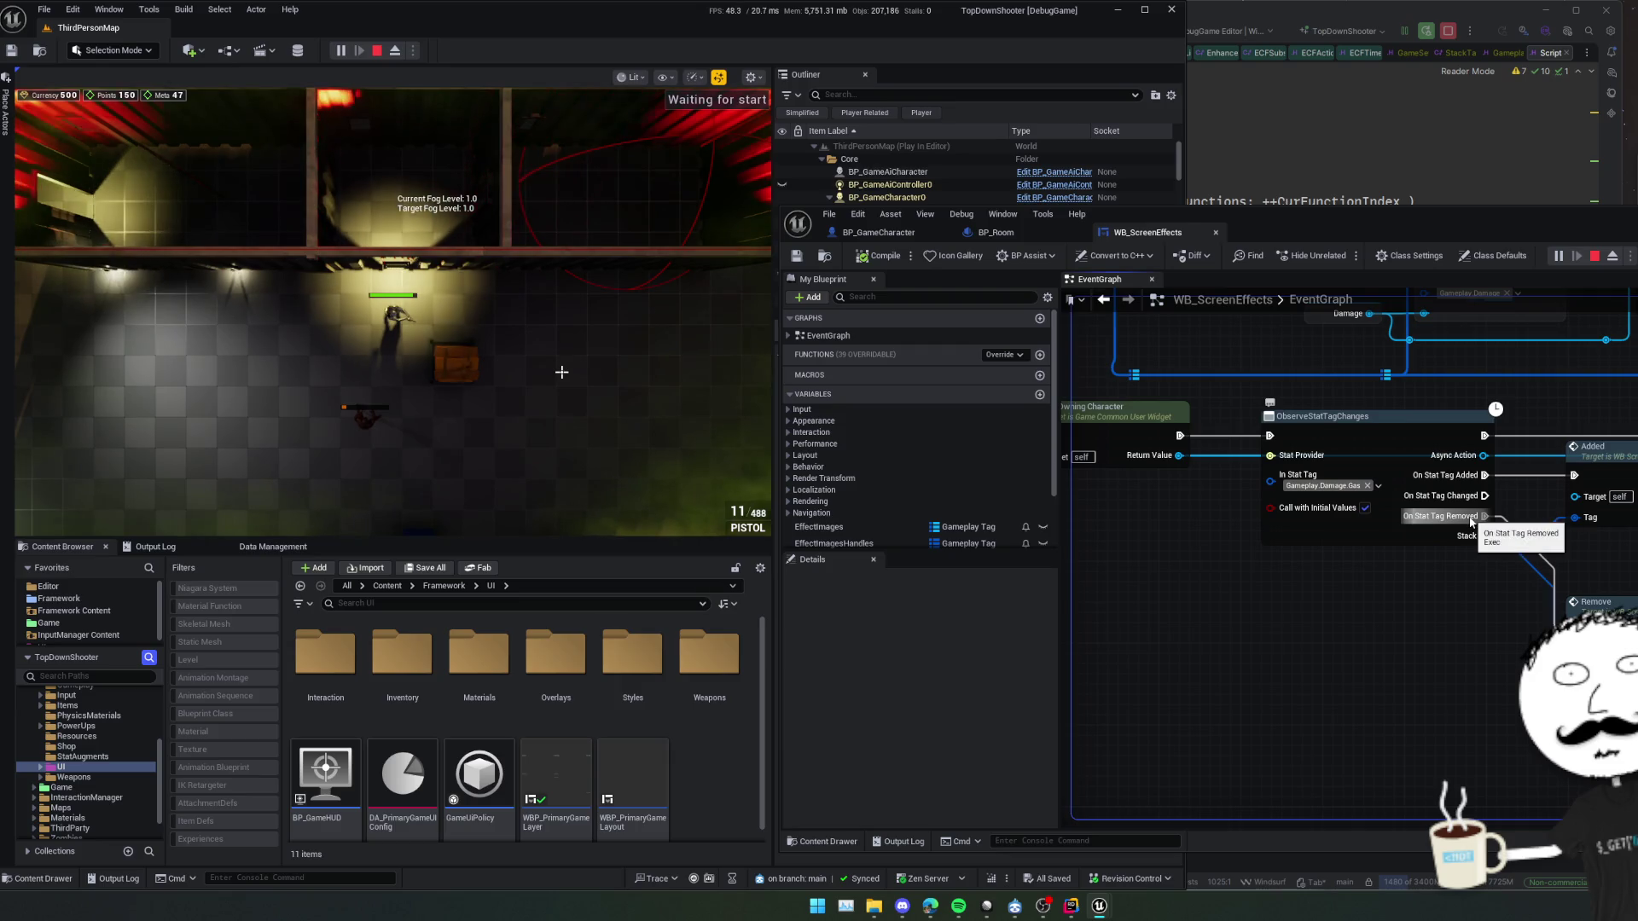
pyautogui.moveTo(1469, 519); pyautogui.dragTo(1323, 611)
# Add a Print Text node on the removal output with the message 'Removed Gas'
pyautogui.write('print')
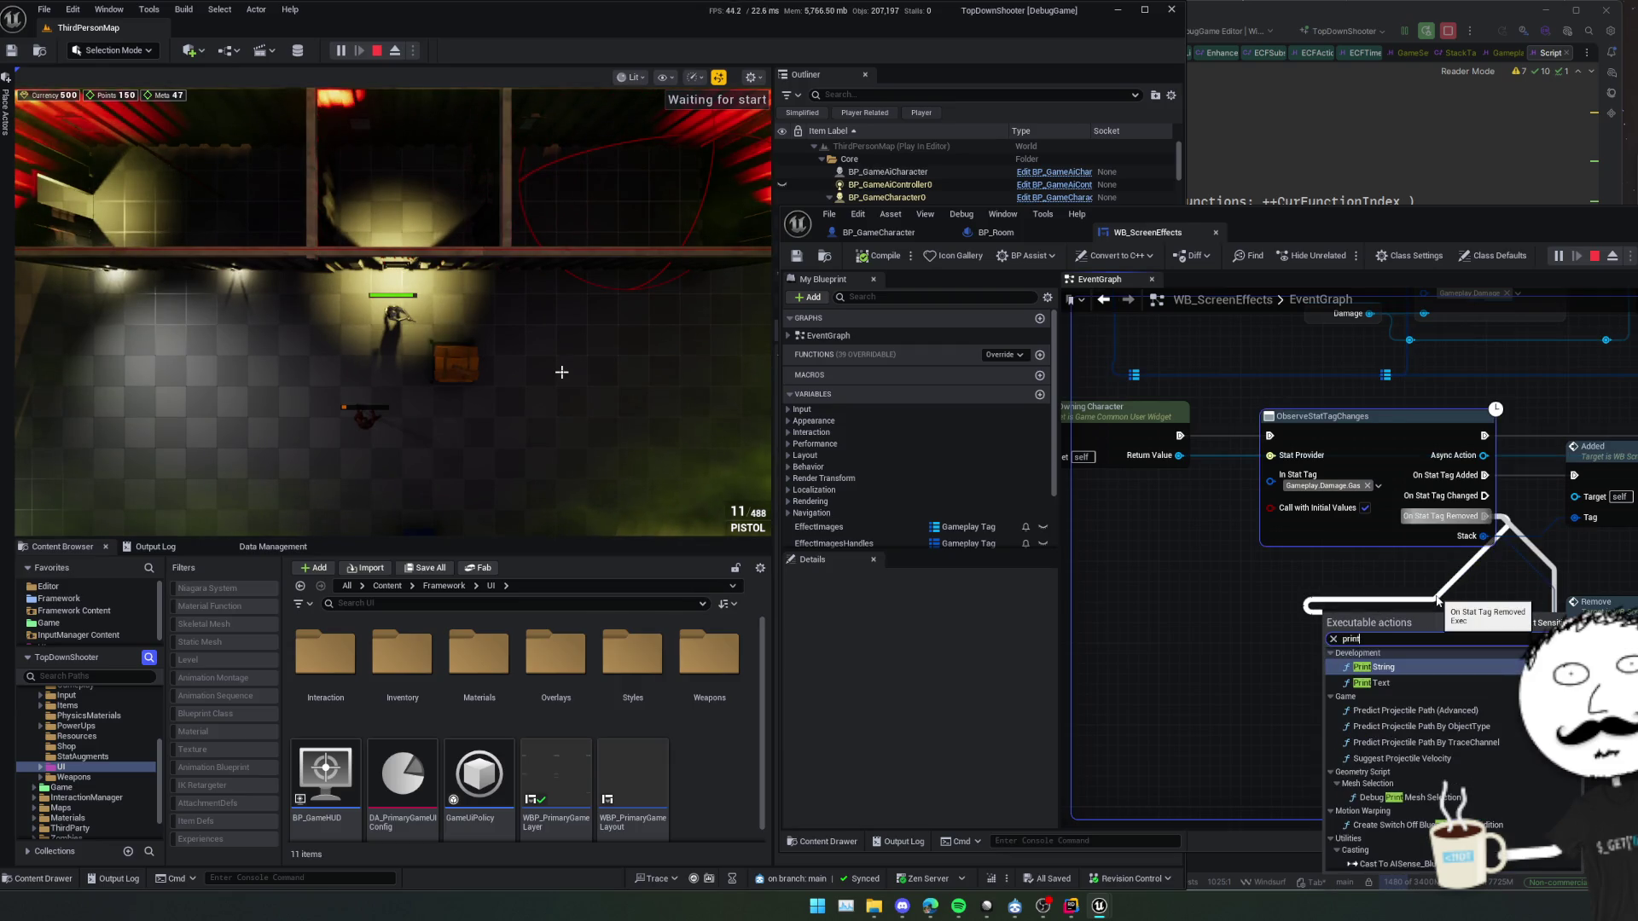
pyautogui.press('Down')
pyautogui.press('Return')
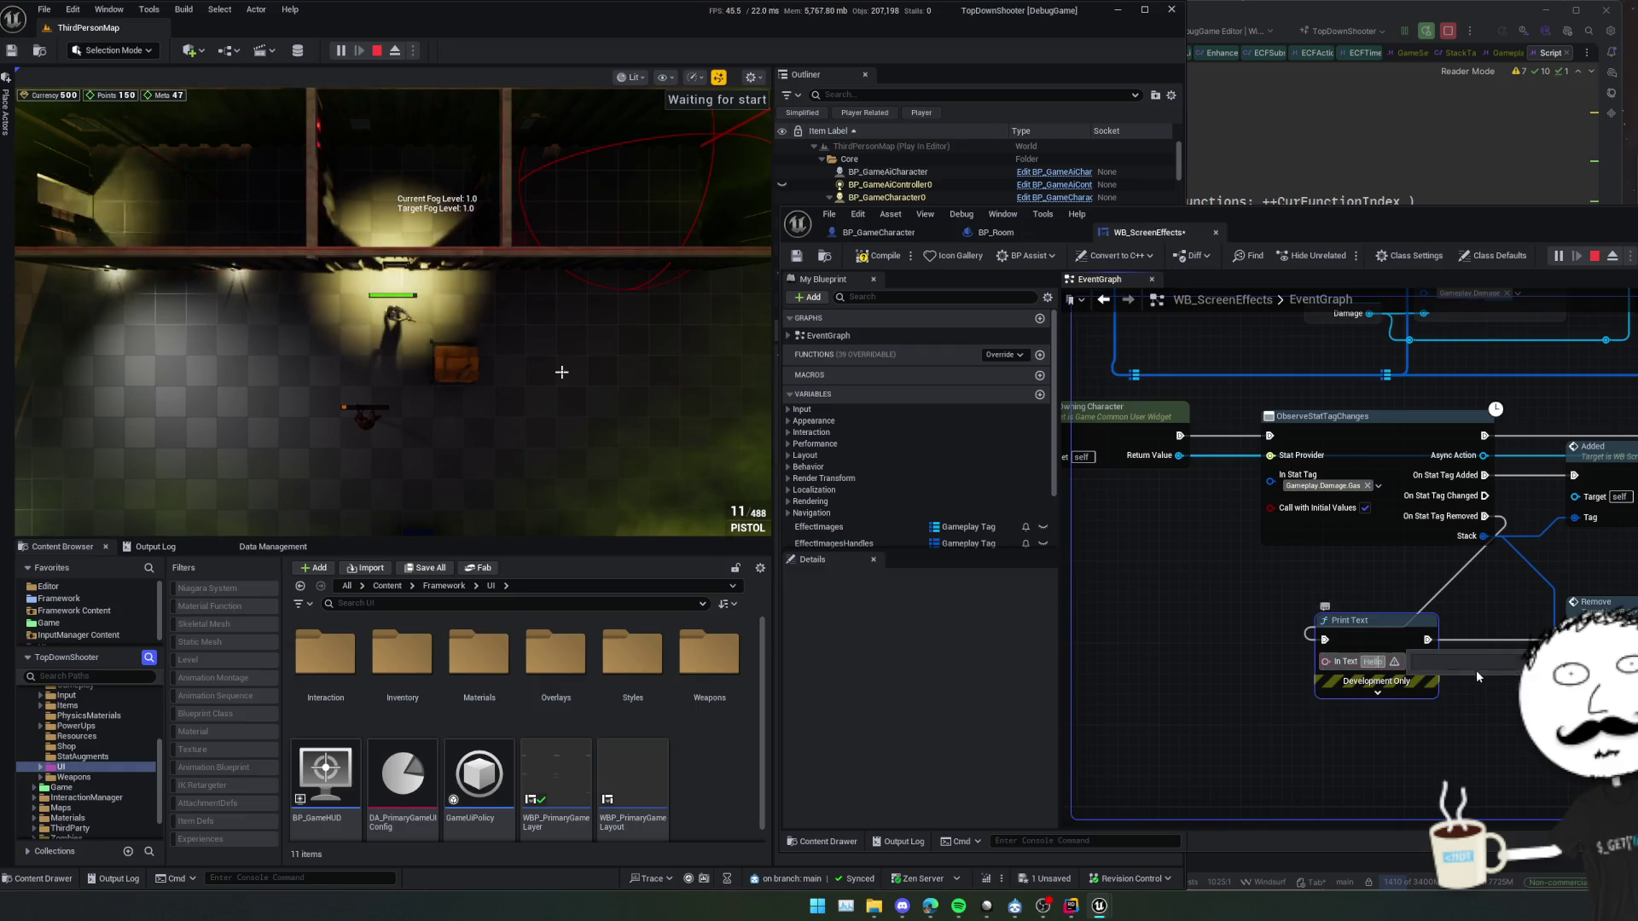
pyautogui.write('Removed')
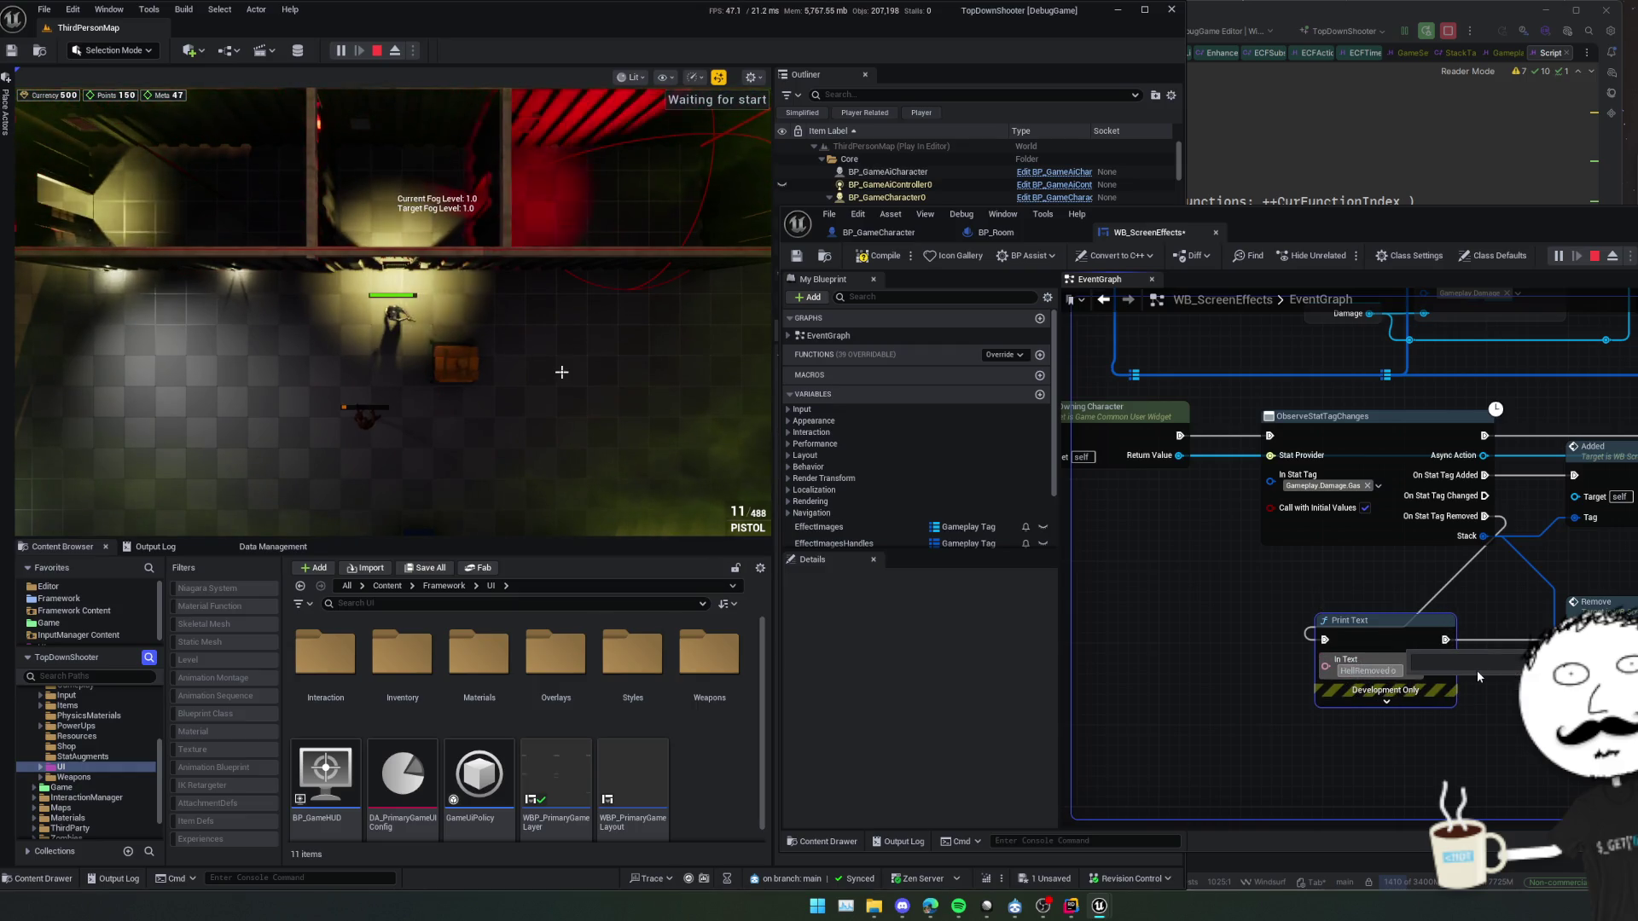
pyautogui.press('Home')
pyautogui.press('Delete')
pyautogui.press('Delete')
pyautogui.press('Delete')
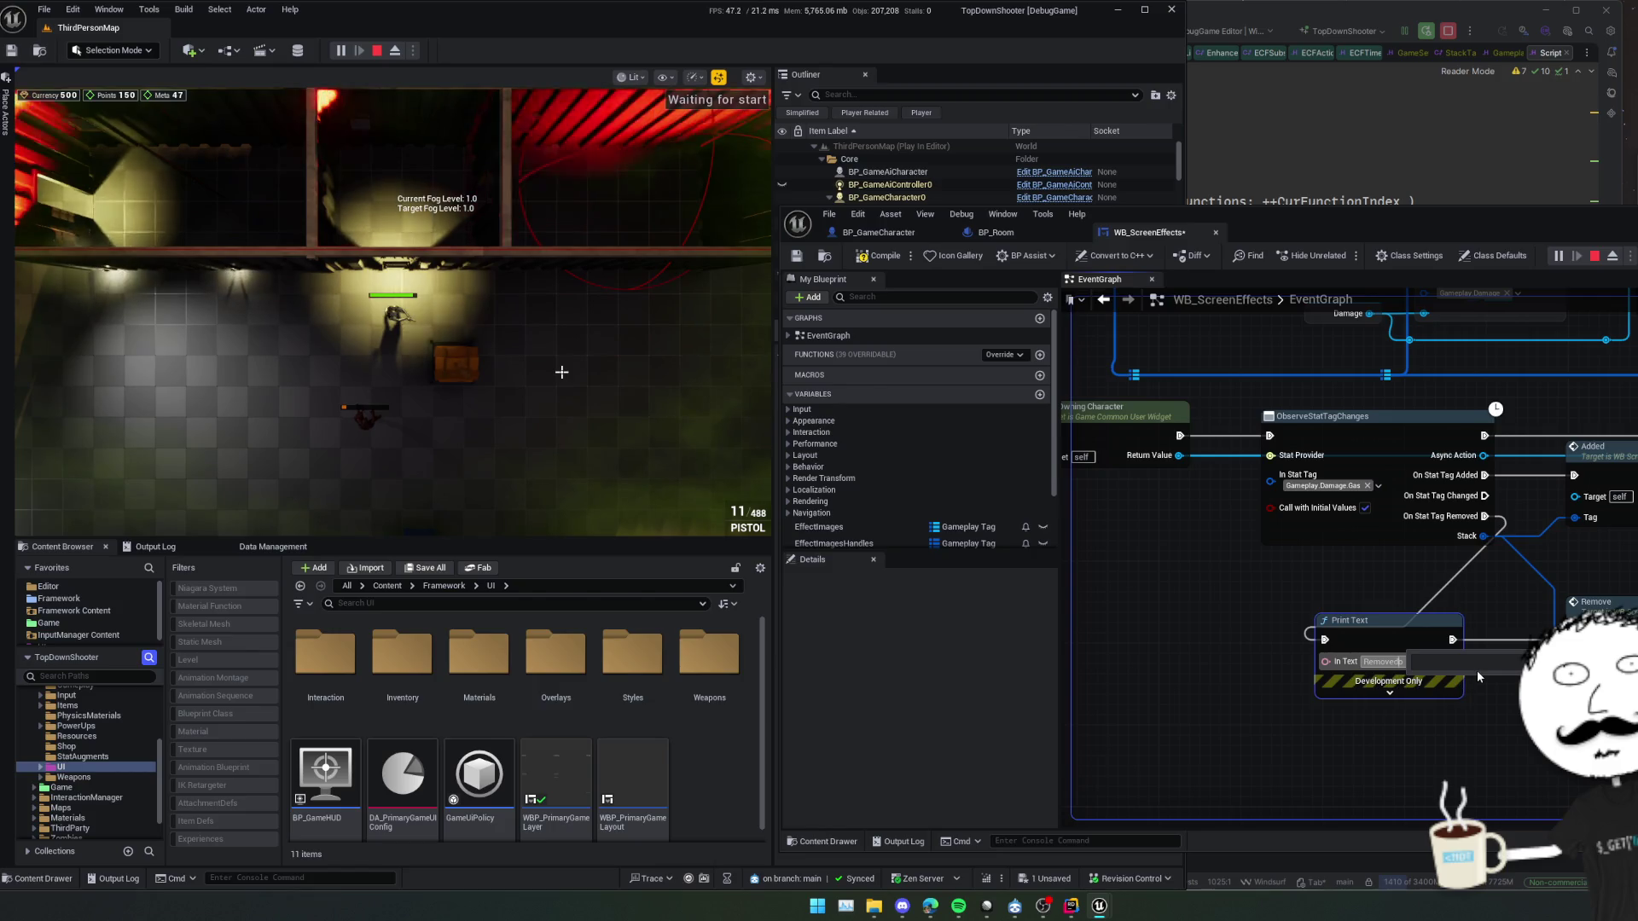
pyautogui.press('Delete')
pyautogui.write('Gas')
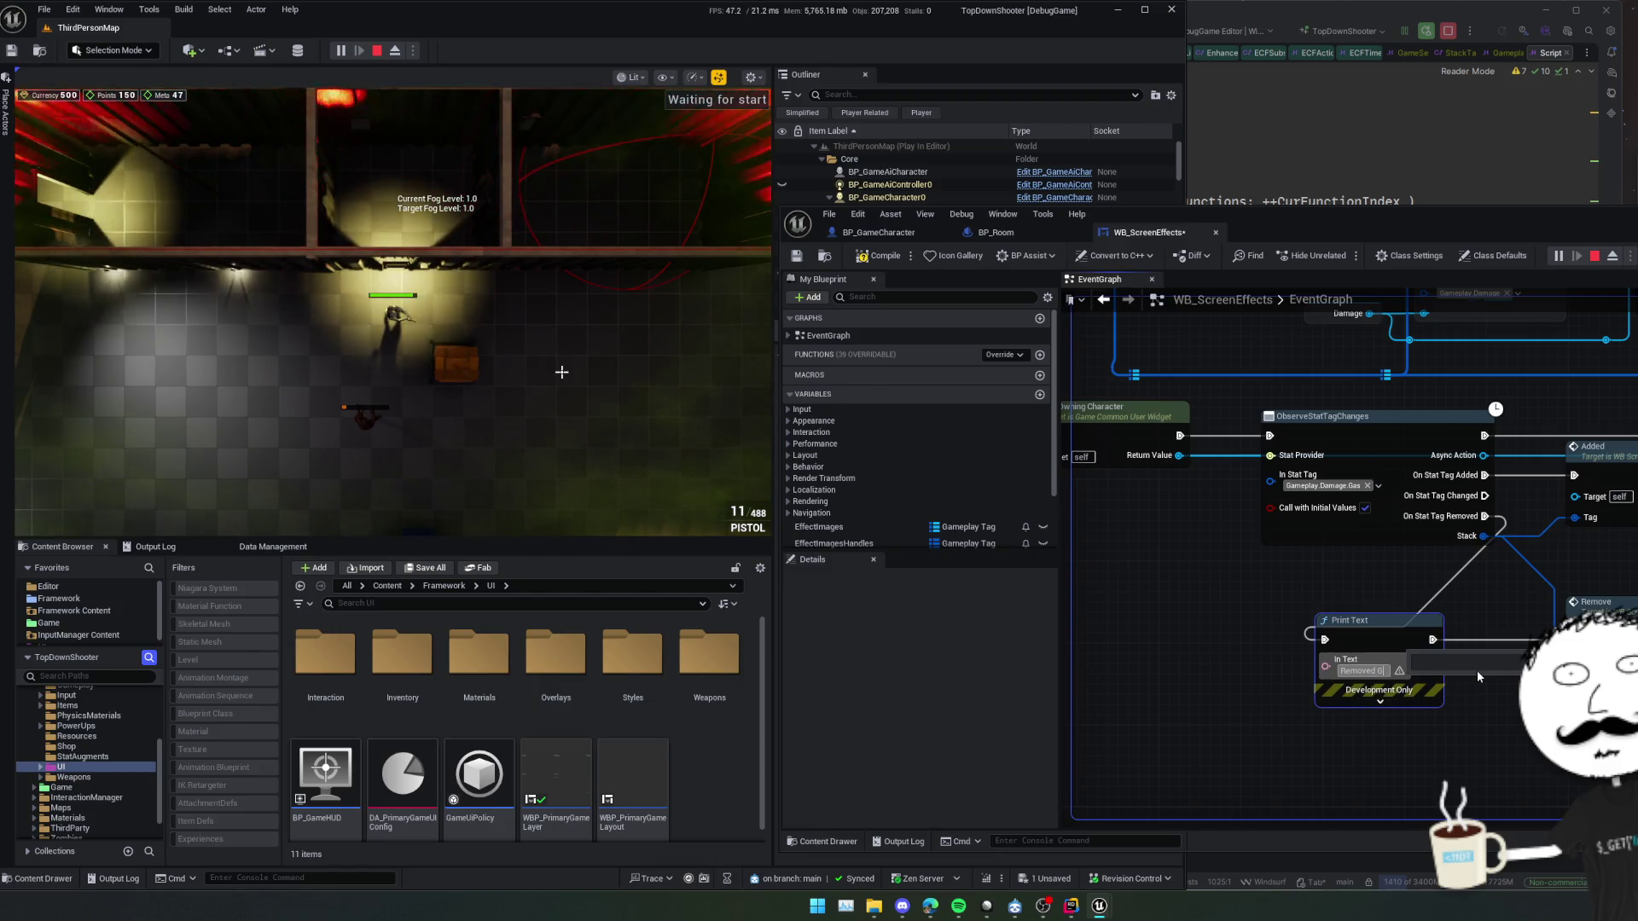
pyautogui.press('Return')
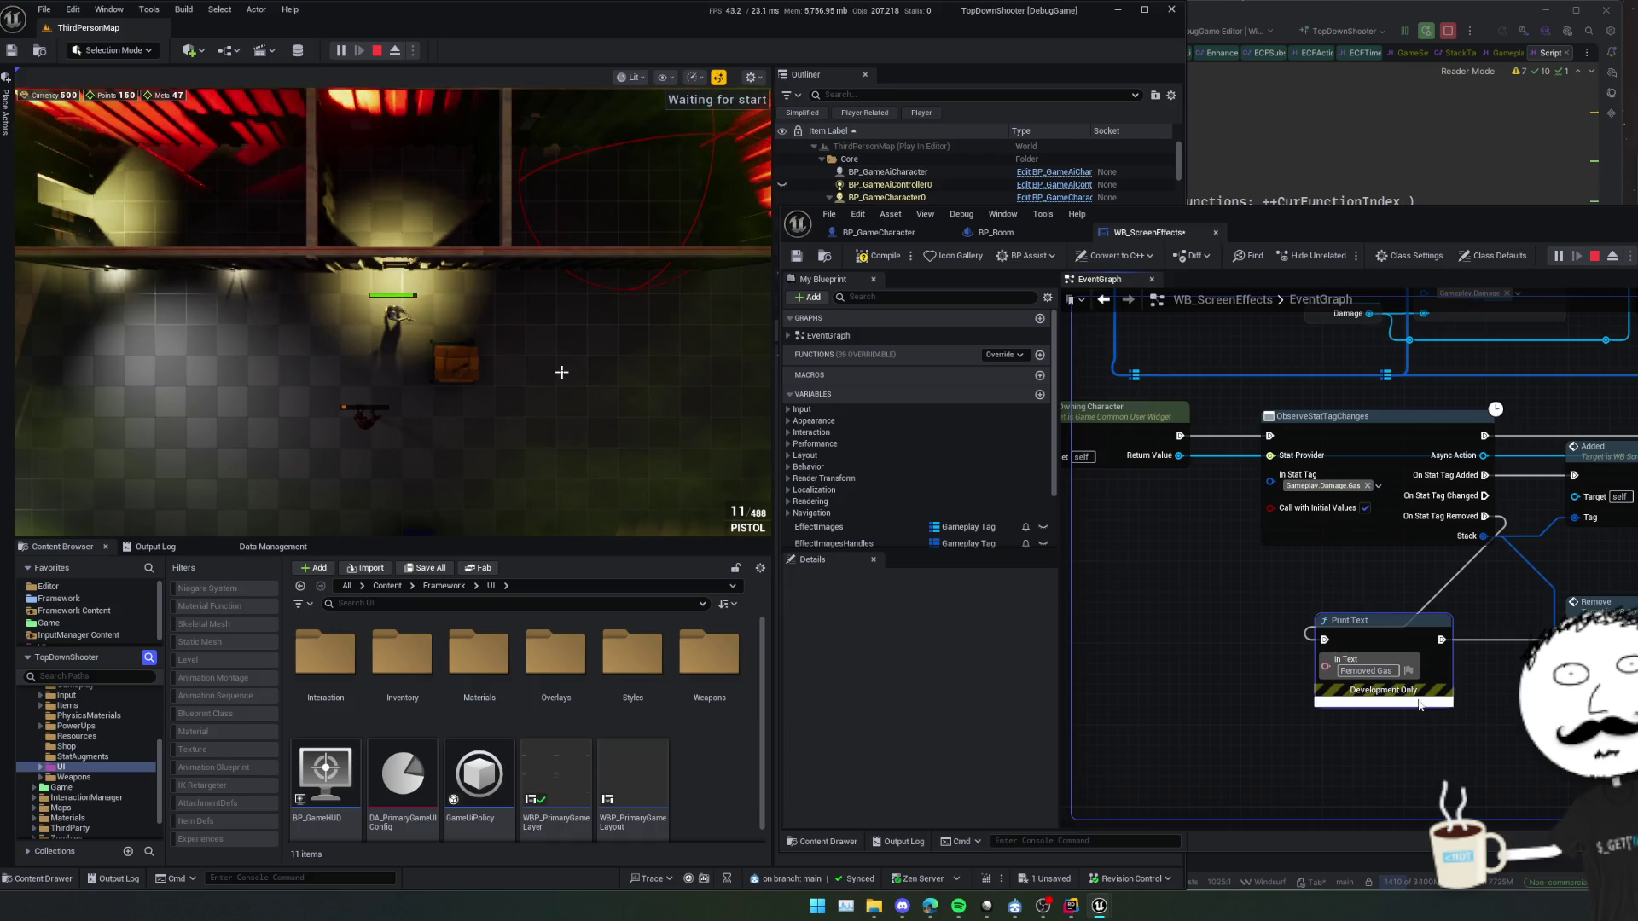
# Expand and reposition the Print Text node near Remove, then delete it with its wire
pyautogui.click(1419, 702)
pyautogui.moveTo(1422, 588)
pyautogui.mouseDown()
pyautogui.moveTo(1488, 559)
pyautogui.moveTo(1425, 581)
pyautogui.mouseUp()
pyautogui.moveTo(1578, 590); pyautogui.dragTo(1505, 501)
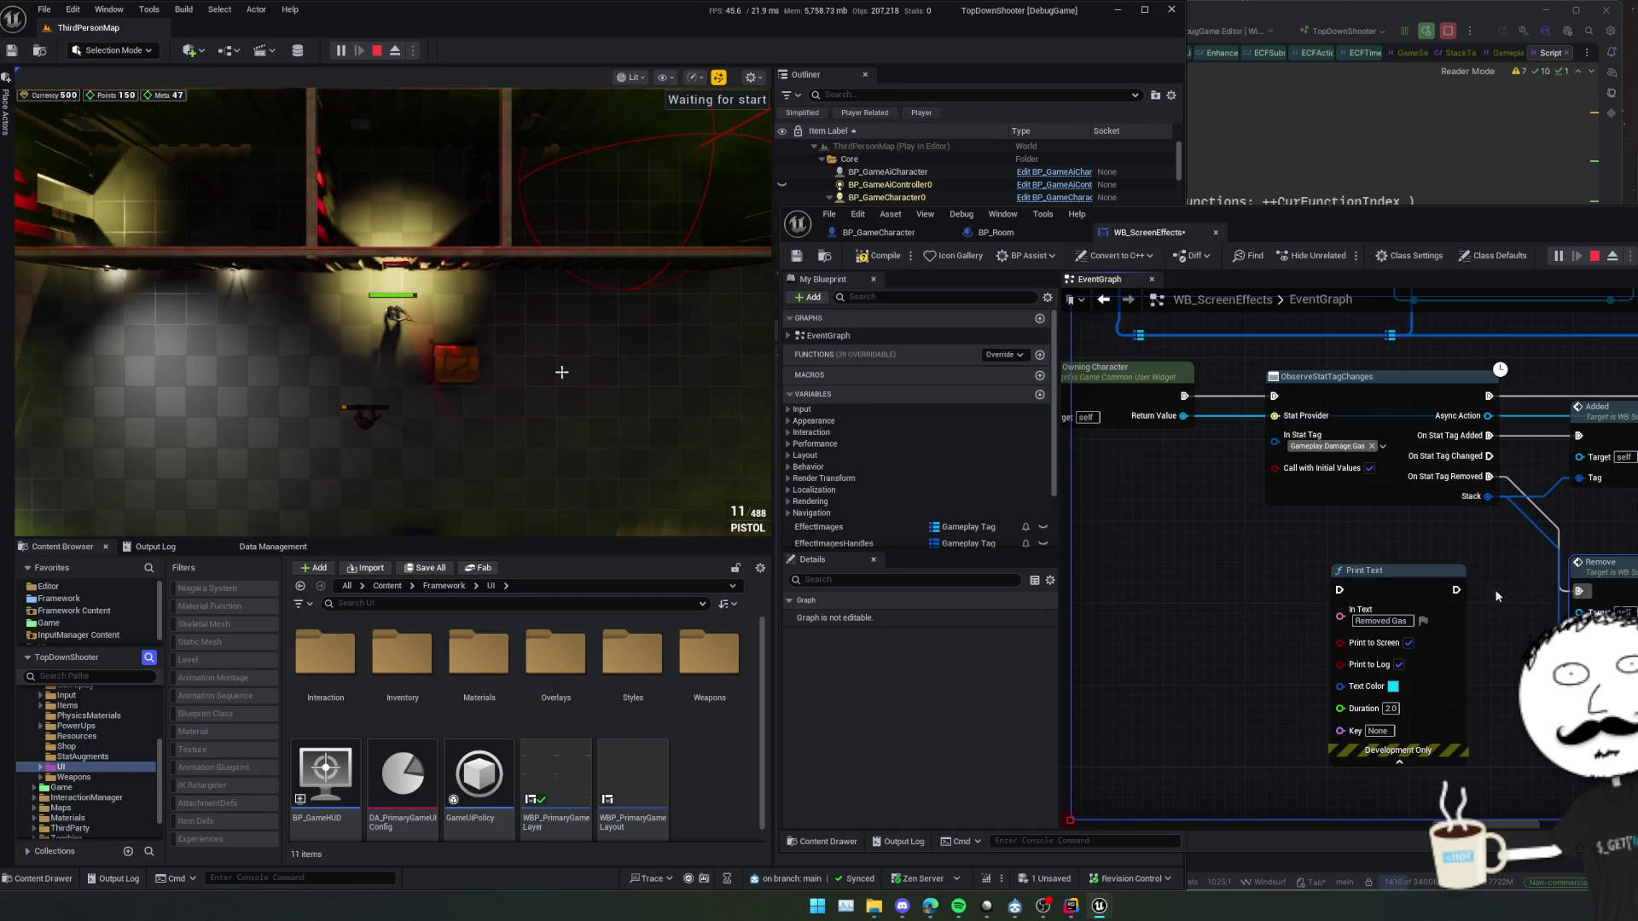
pyautogui.click(1420, 578)
pyautogui.press('Delete')
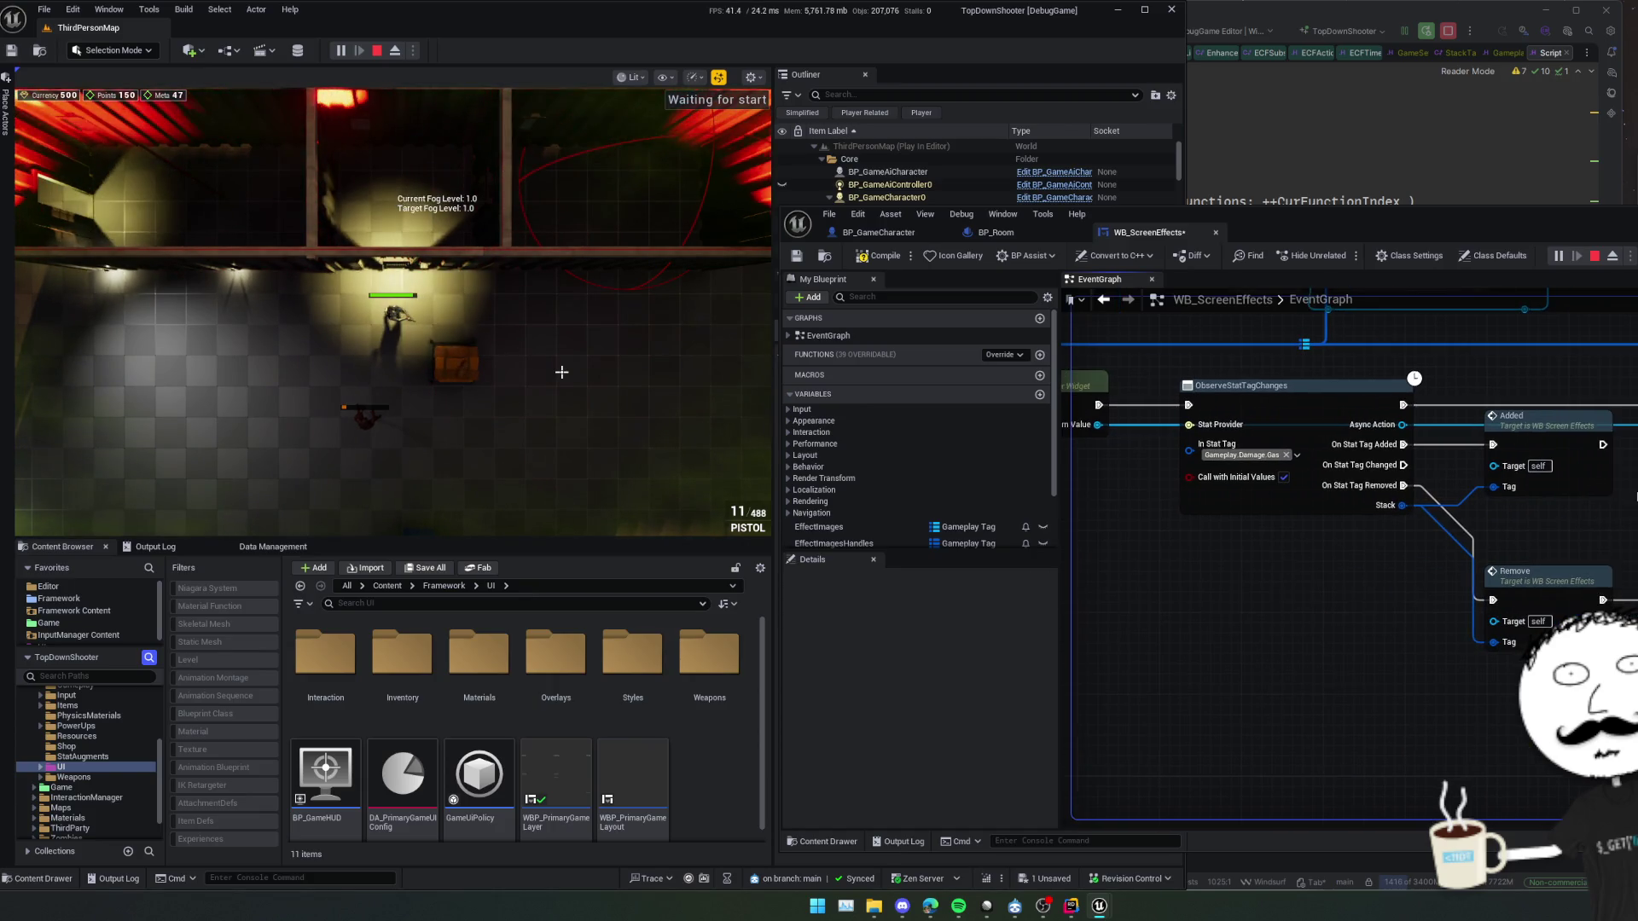
# Save WB_ScreenEffects, reposition ObserveStatTagChanges, and compile the widget blueprint
pyautogui.hotkey('ctrl', 's')
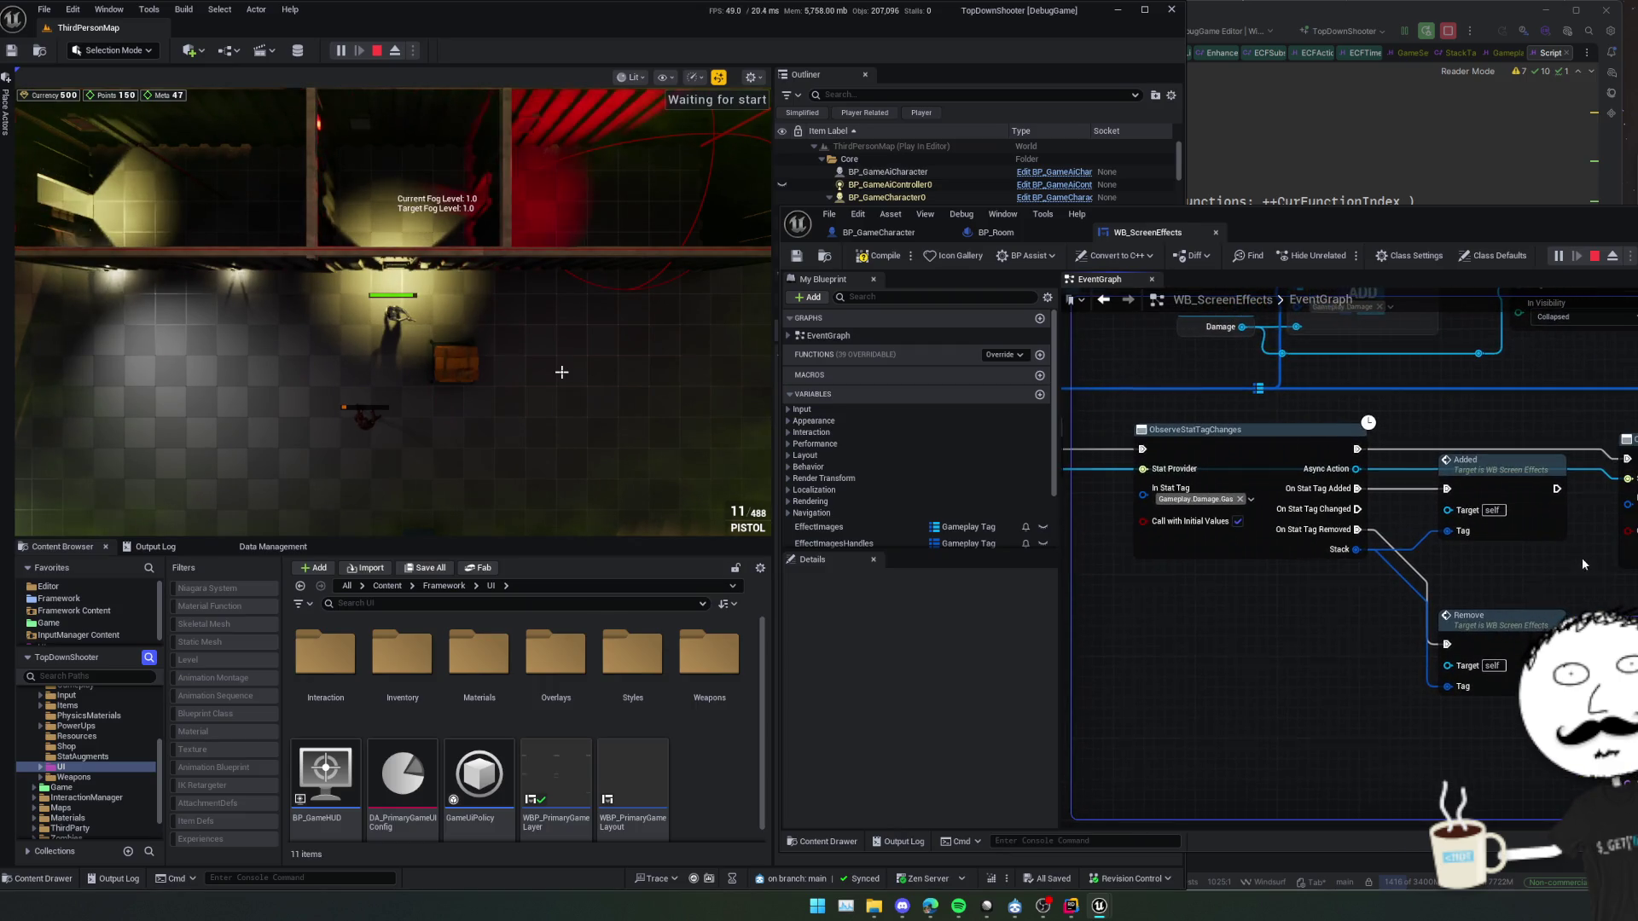
pyautogui.moveTo(1568, 530); pyautogui.dragTo(1450, 324)
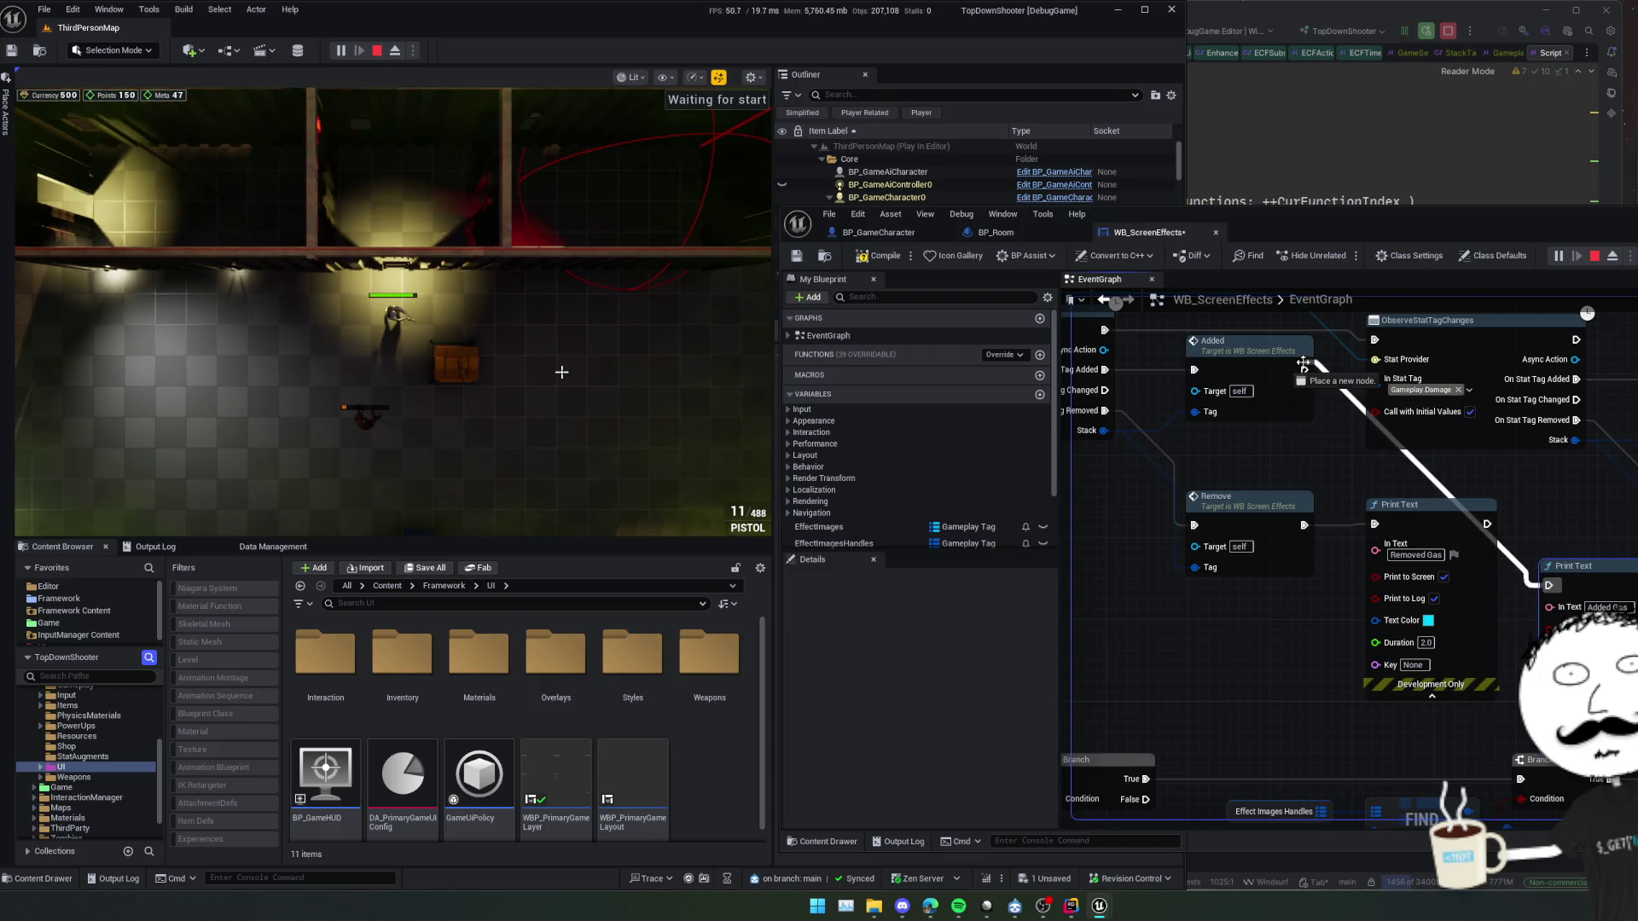
pyautogui.moveTo(1301, 371); pyautogui.dragTo(1362, 377)
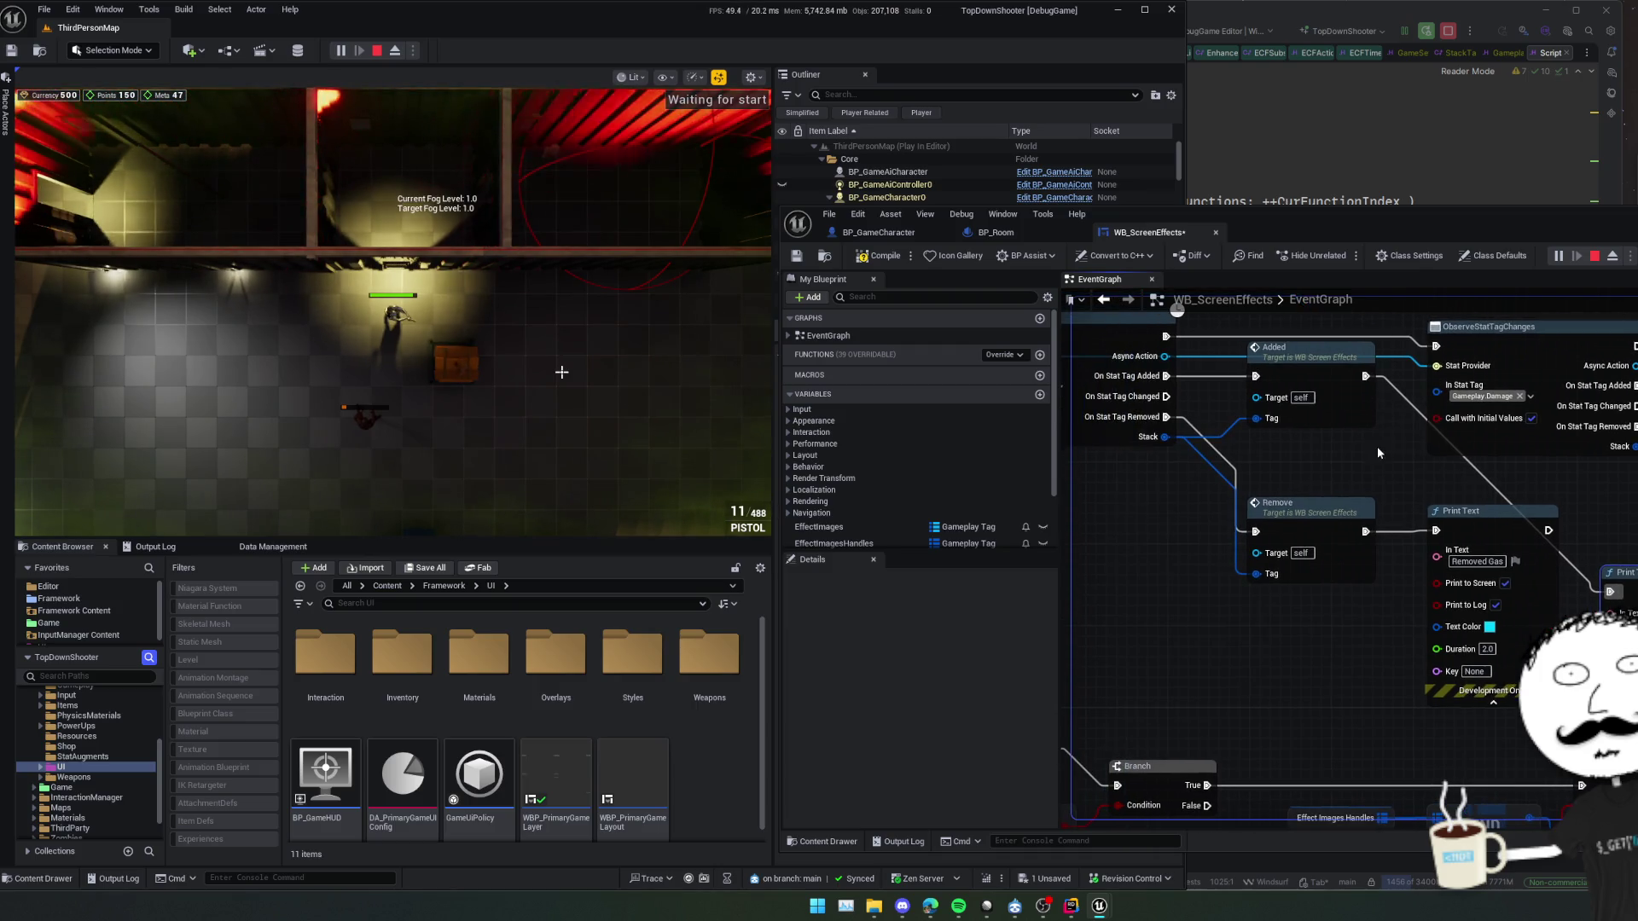
pyautogui.click(855, 249)
# Give the running game focus and walk the character south
pyautogui.press('Escape')
pyautogui.click(344, 55)
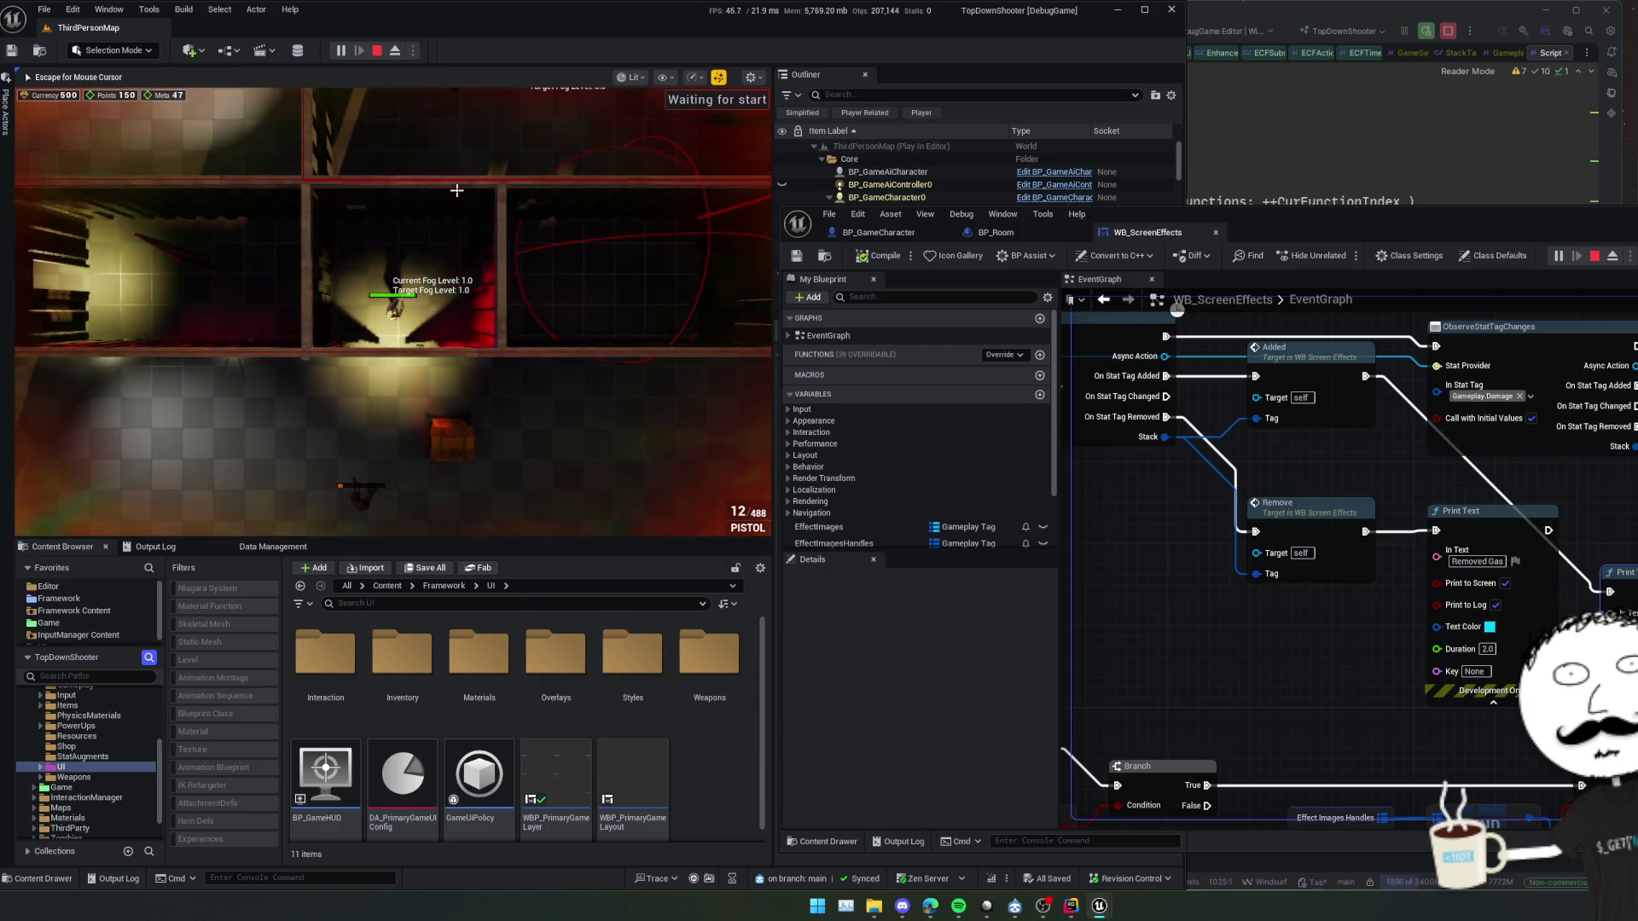
pyautogui.press('s')
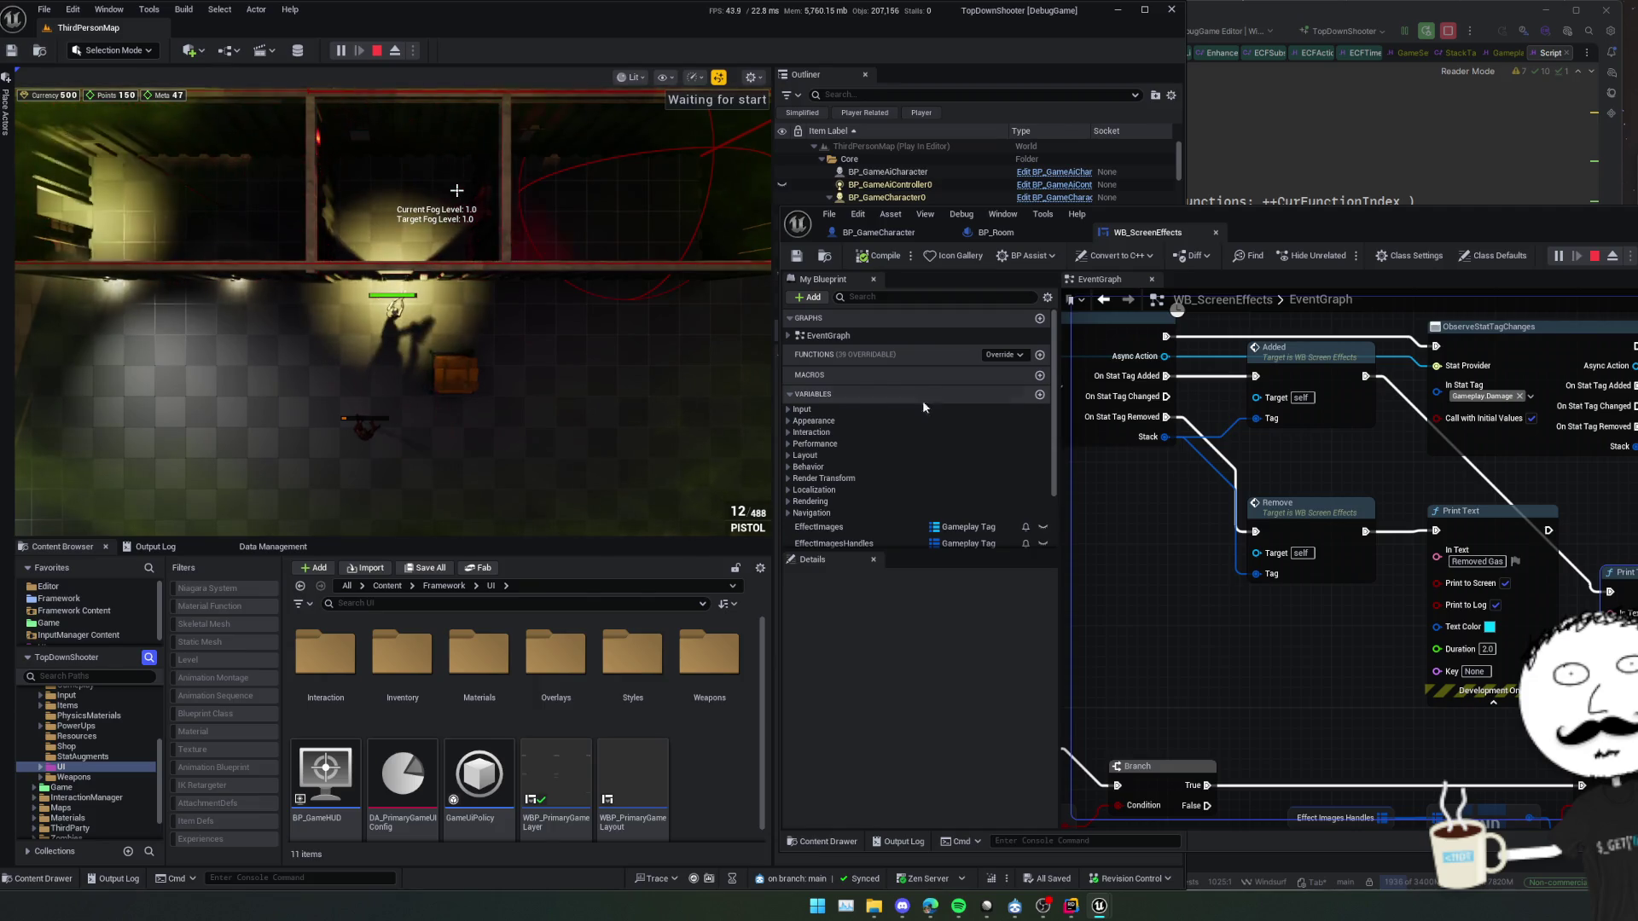
# Expand the owning character's debug properties near Get Owning Character and filter them with 't'
pyautogui.moveTo(1319, 471)
pyautogui.mouseDown()
pyautogui.moveTo(1387, 506)
pyautogui.moveTo(1300, 585)
pyautogui.mouseUp()
pyautogui.moveTo(1390, 554); pyautogui.dragTo(1420, 593)
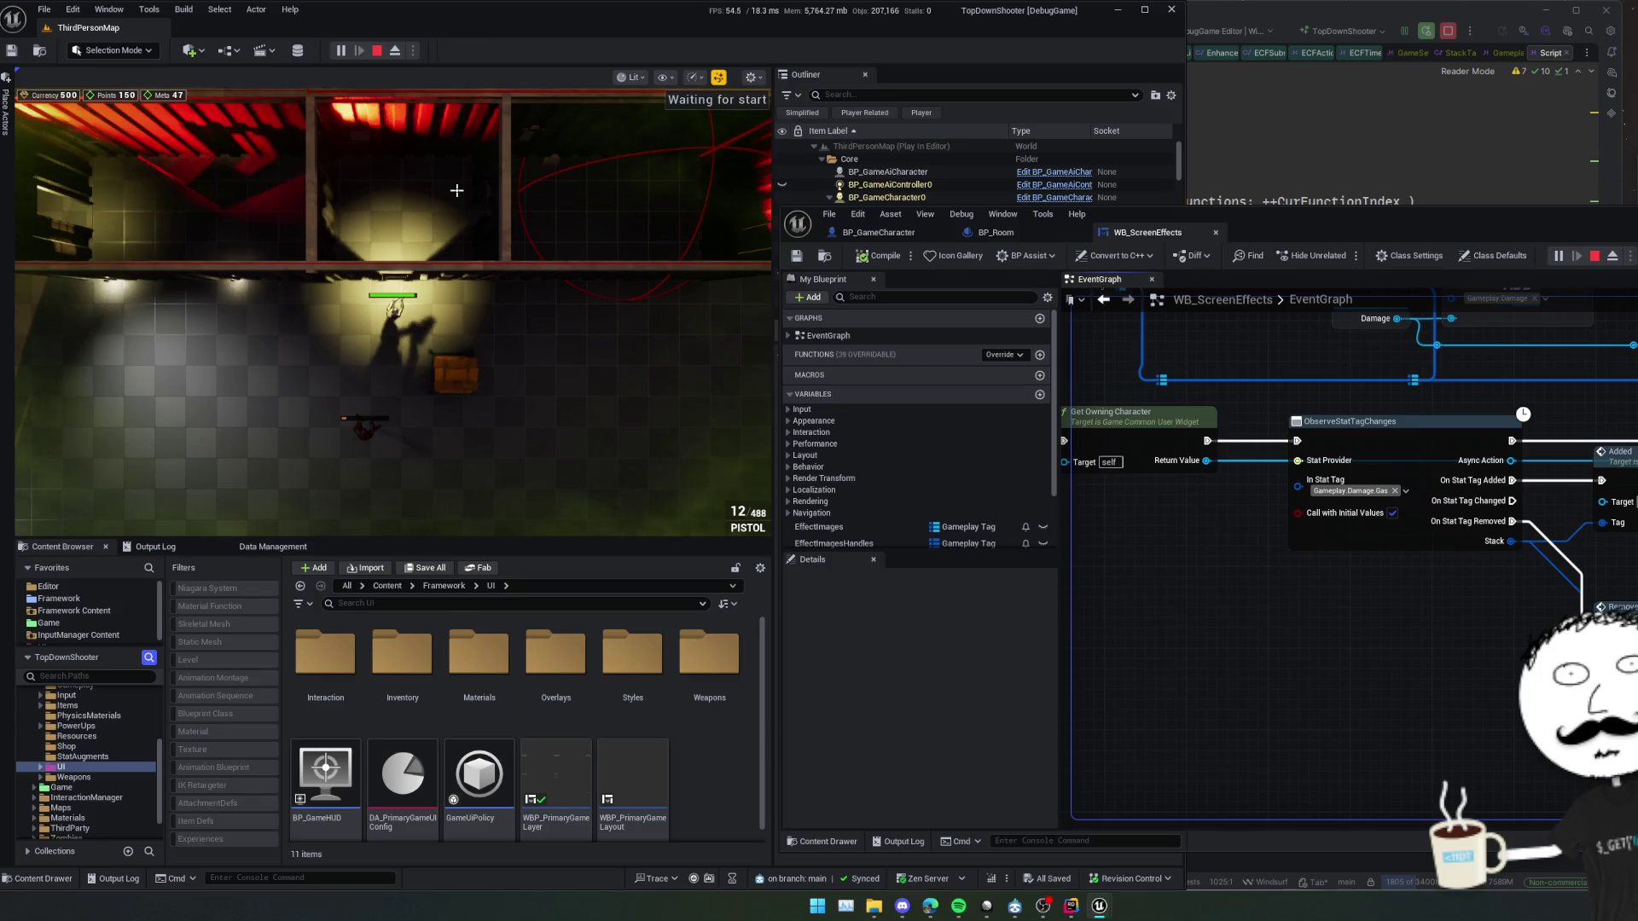
pyautogui.moveTo(1334, 462)
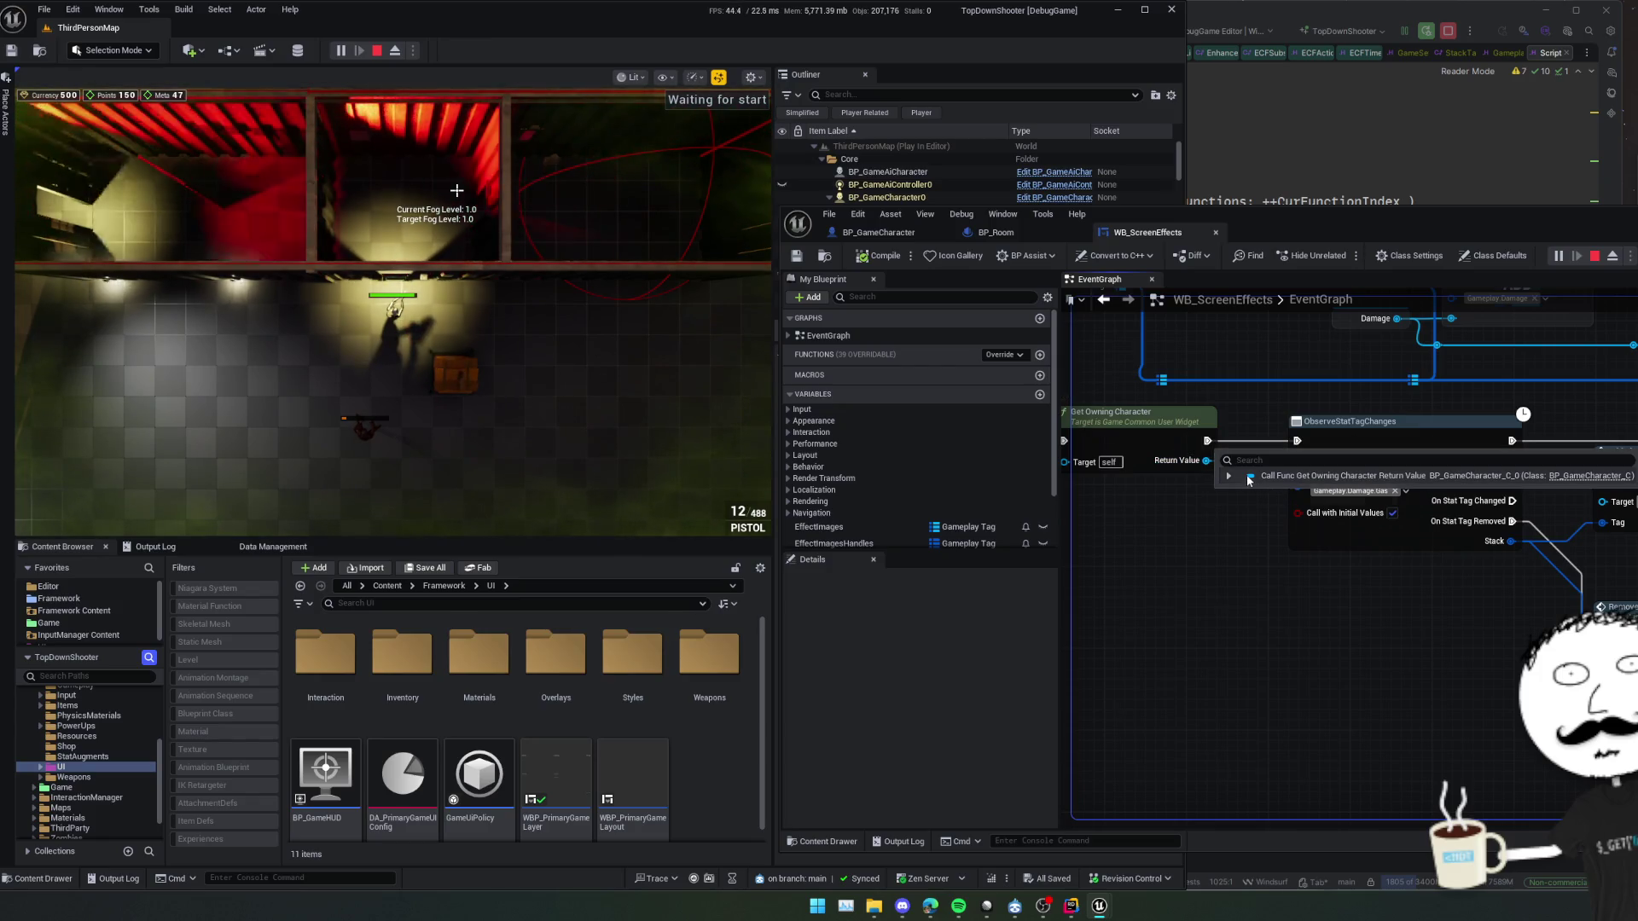
pyautogui.click(1228, 476)
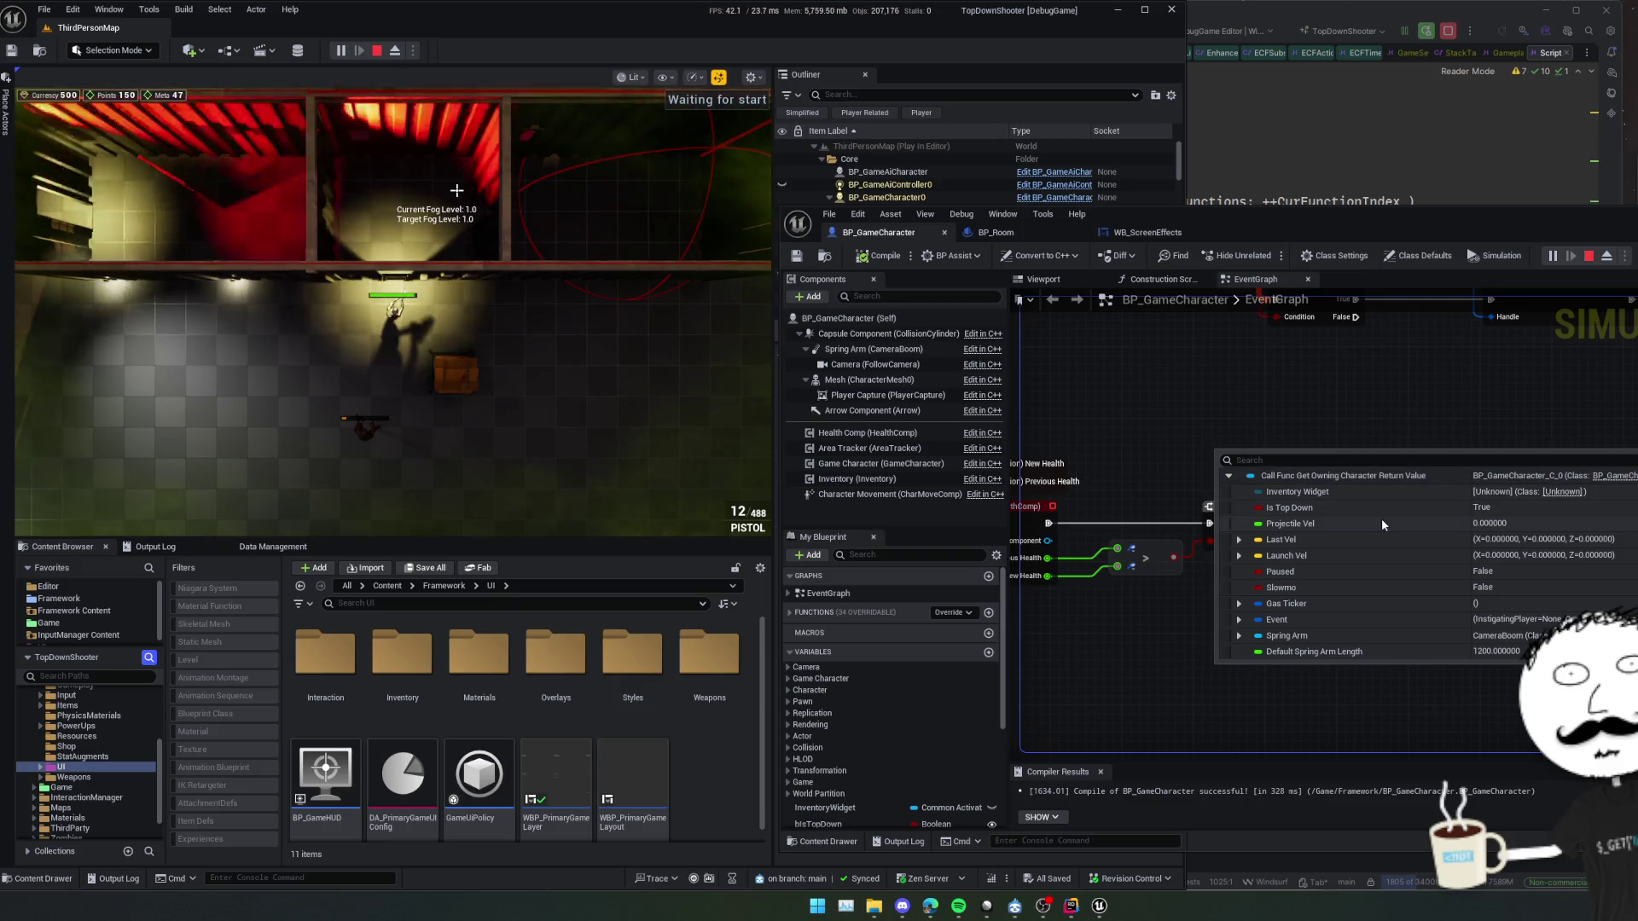
pyautogui.click(1338, 460)
pyautogui.write('t')
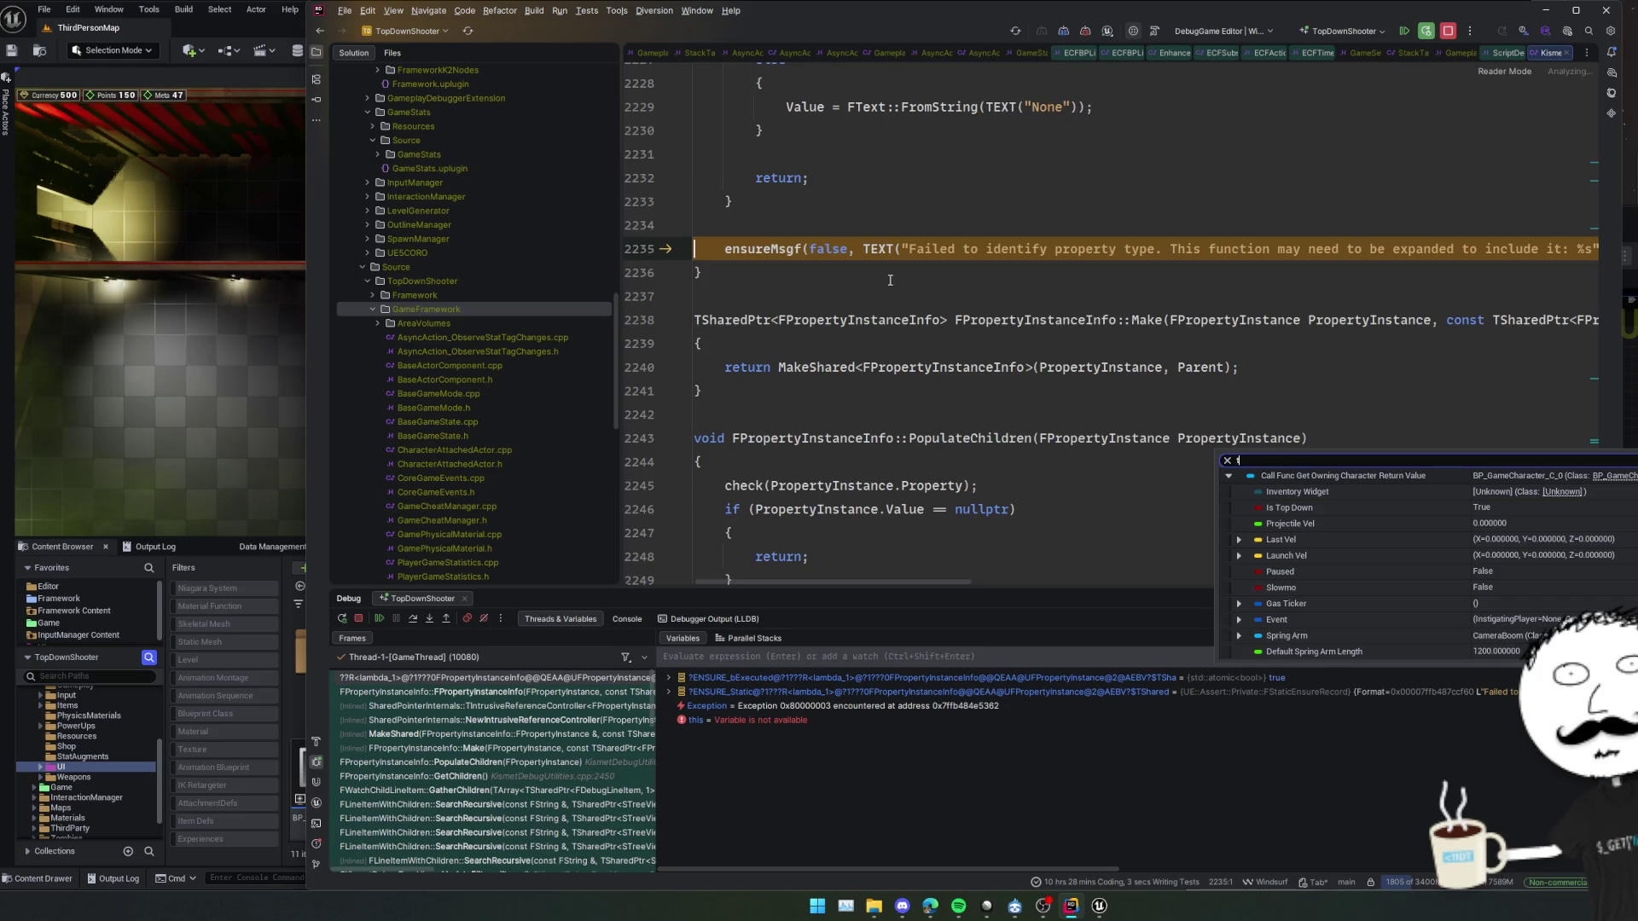
# Resume the game in Rider past the ensure, collapse Event, and return to Unreal
pyautogui.click(912, 293)
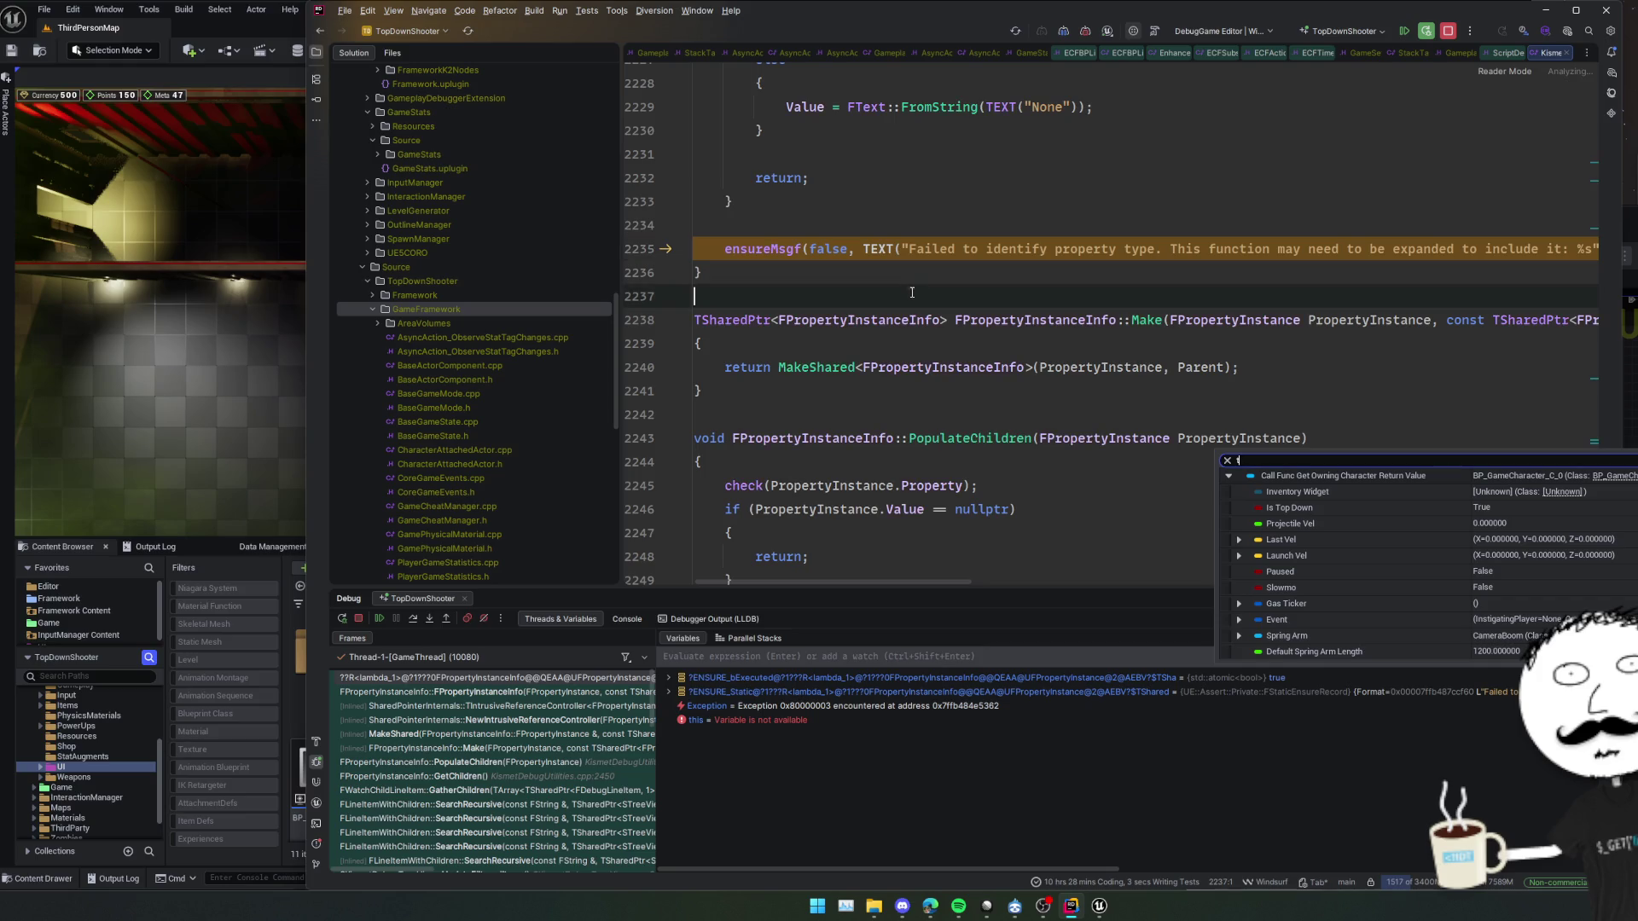
pyautogui.click(379, 620)
pyautogui.write('tag')
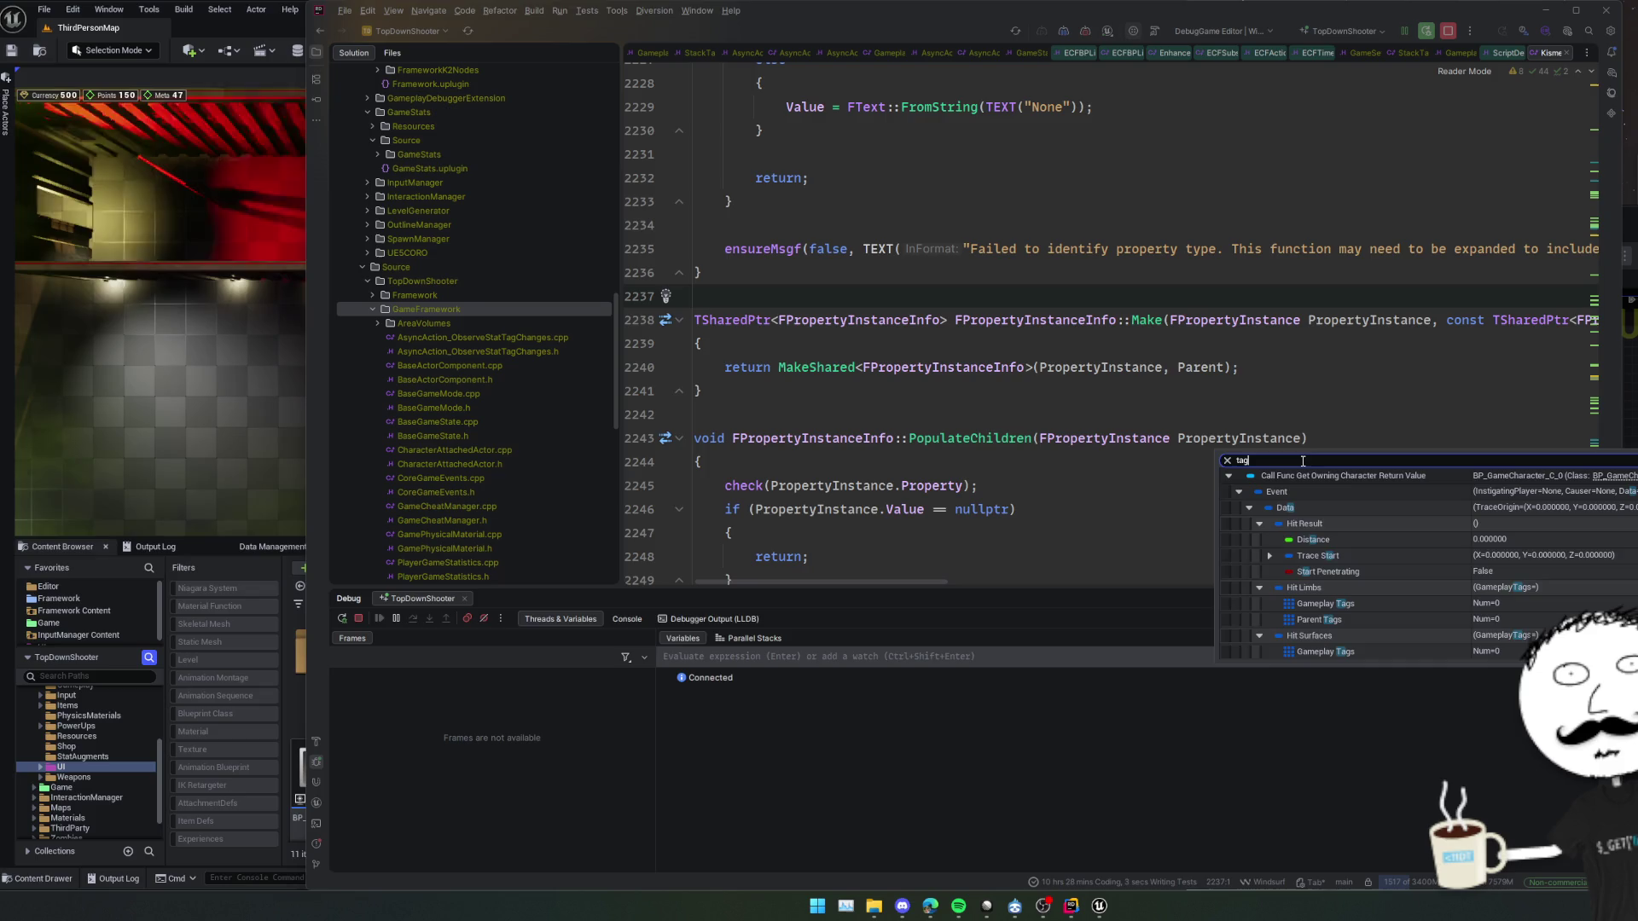
pyautogui.click(1238, 493)
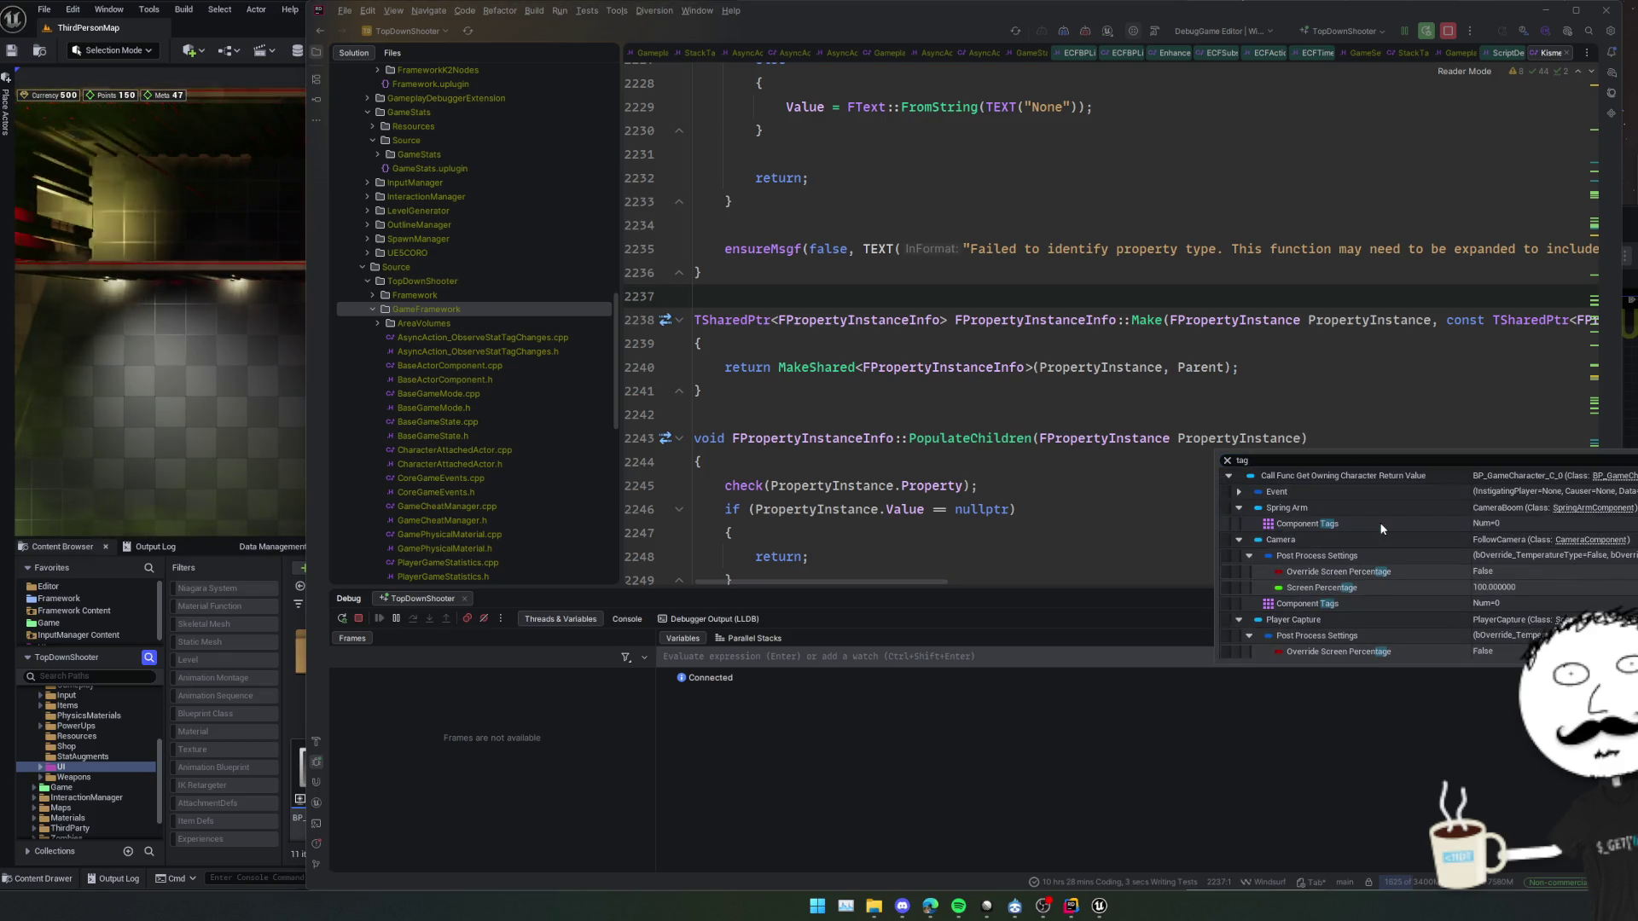
pyautogui.hotkey('alt', 'Tab')
# Expand Gameplay Tags, Tag to Count Map and Stacks, finding only Area.Outside, then open BP_Room
pyautogui.click(1228, 476)
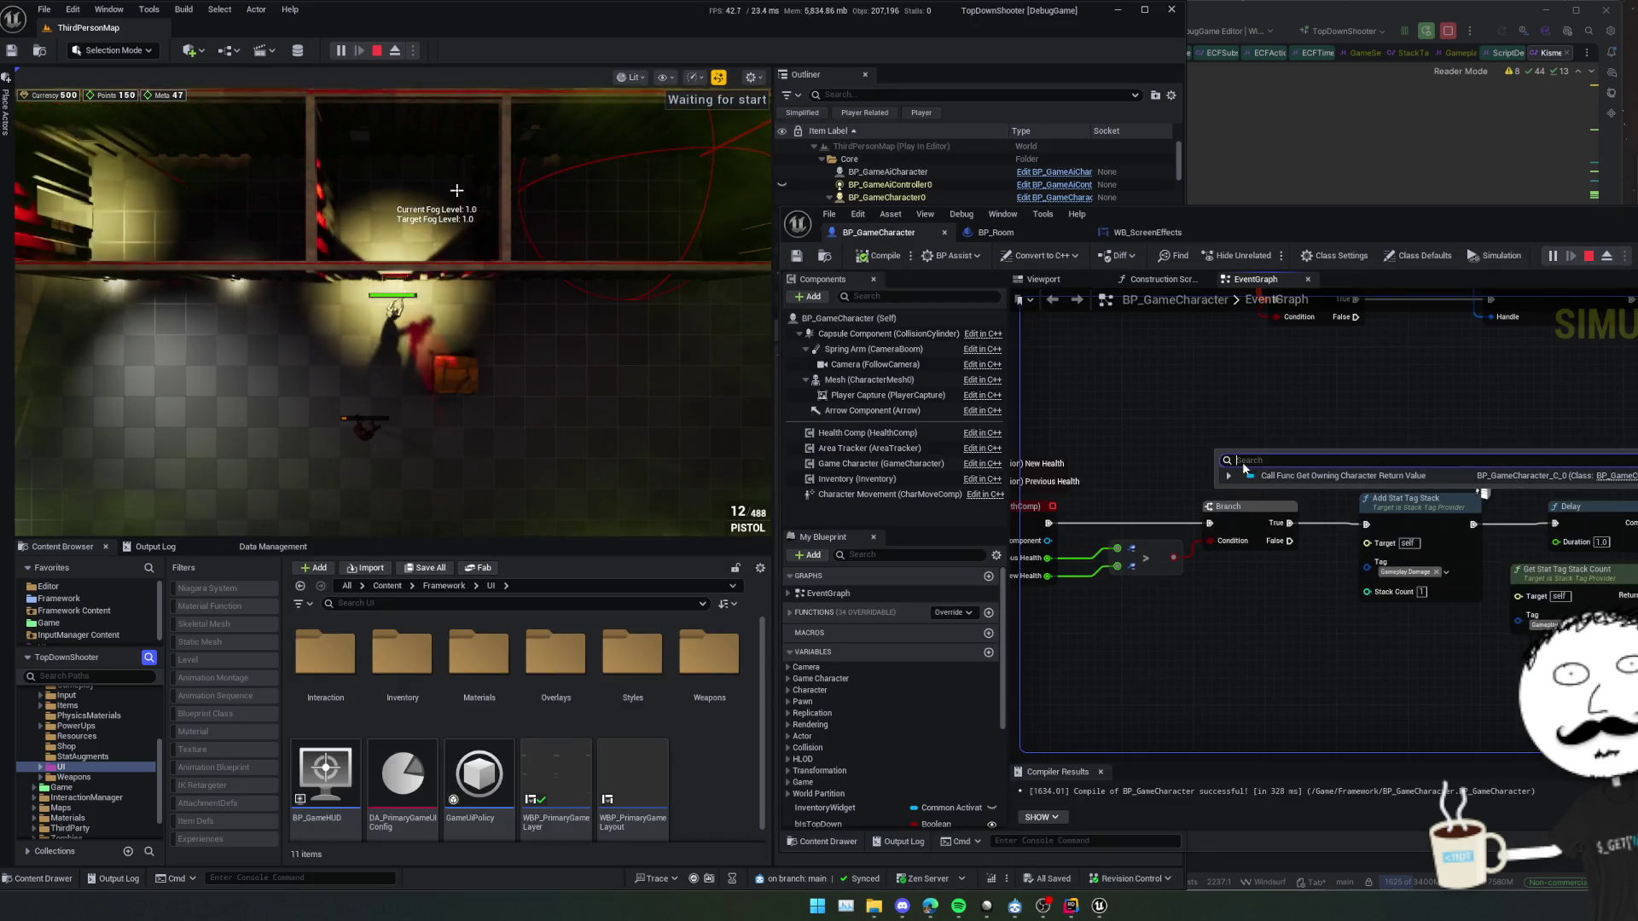
pyautogui.click(1229, 476)
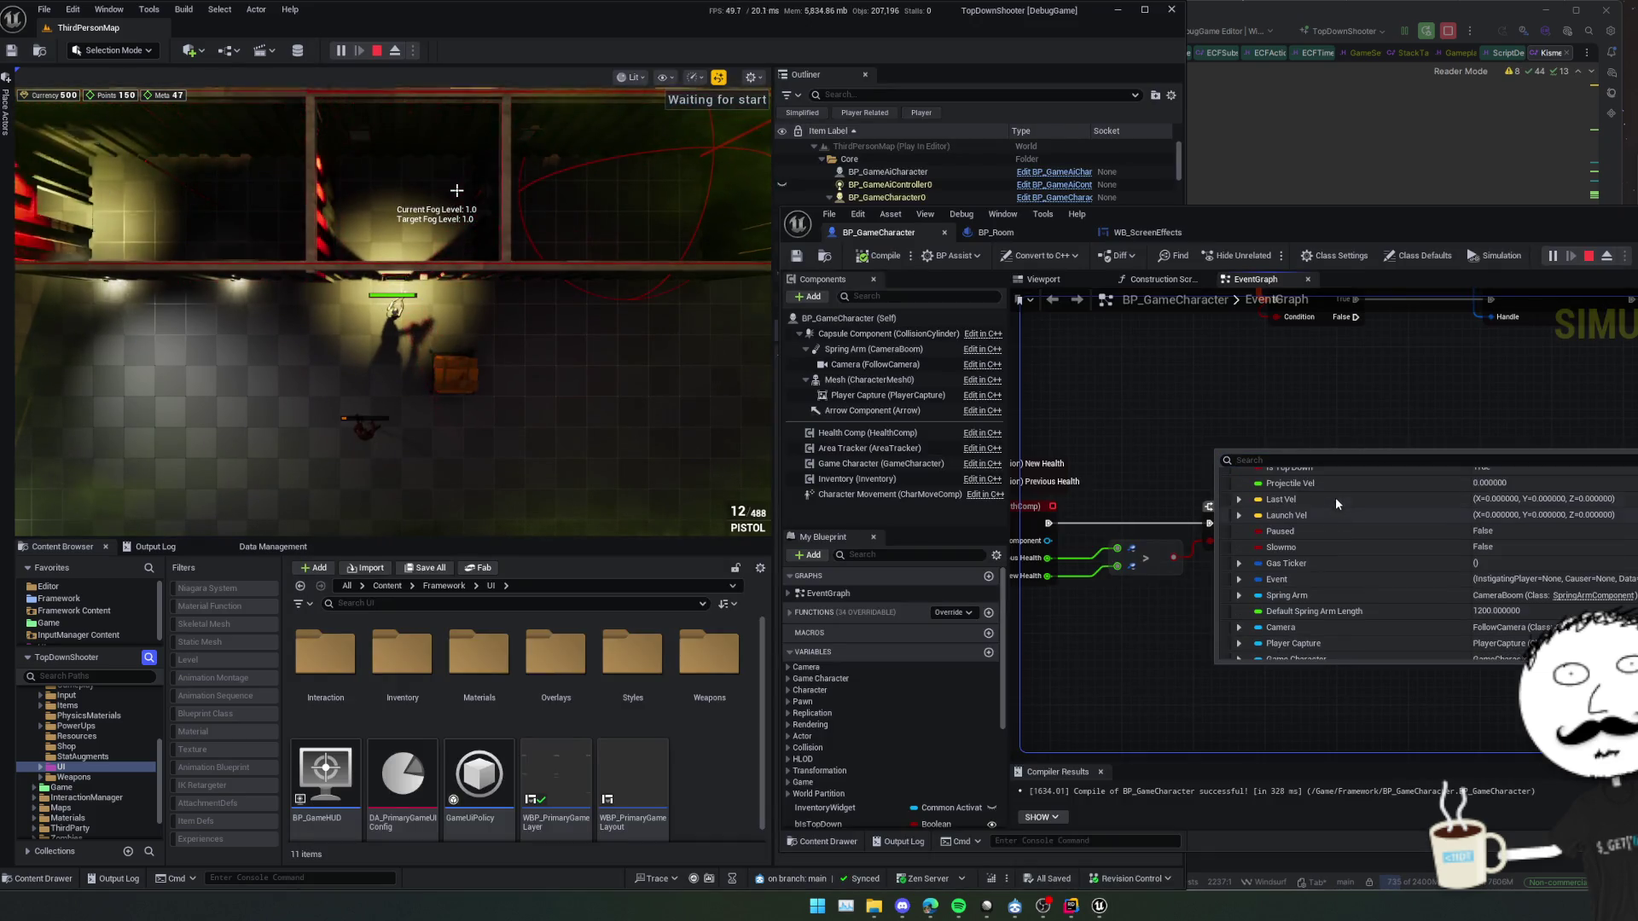
pyautogui.scroll(-5, 1334, 499)
pyautogui.scroll(-3, 1382, 597)
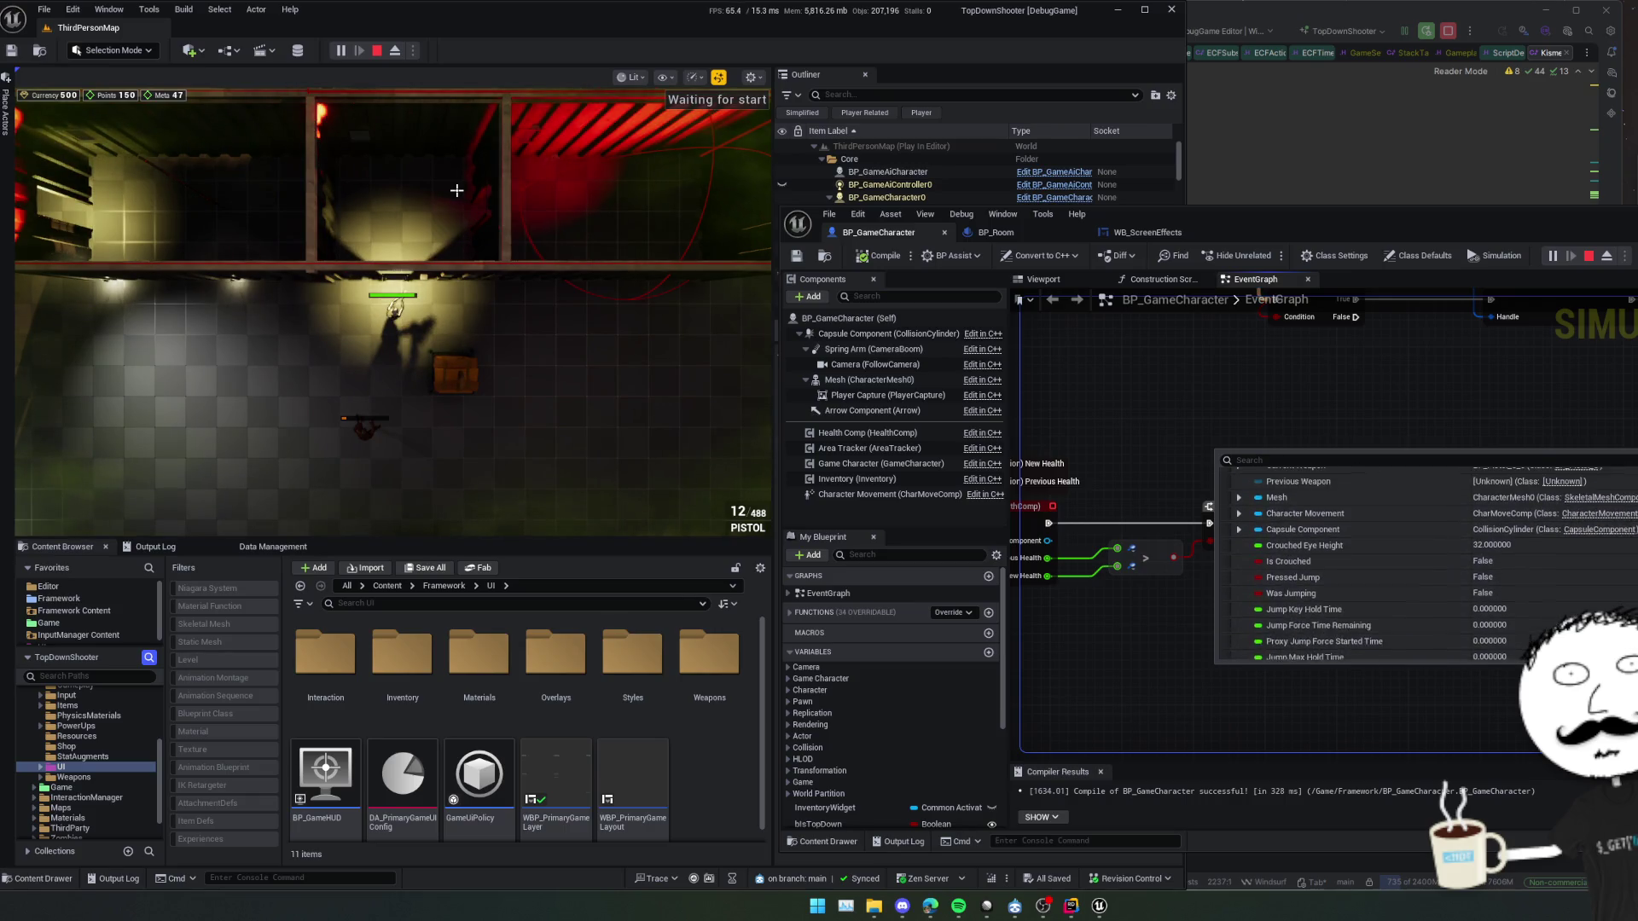
pyautogui.doubleClick(1297, 587)
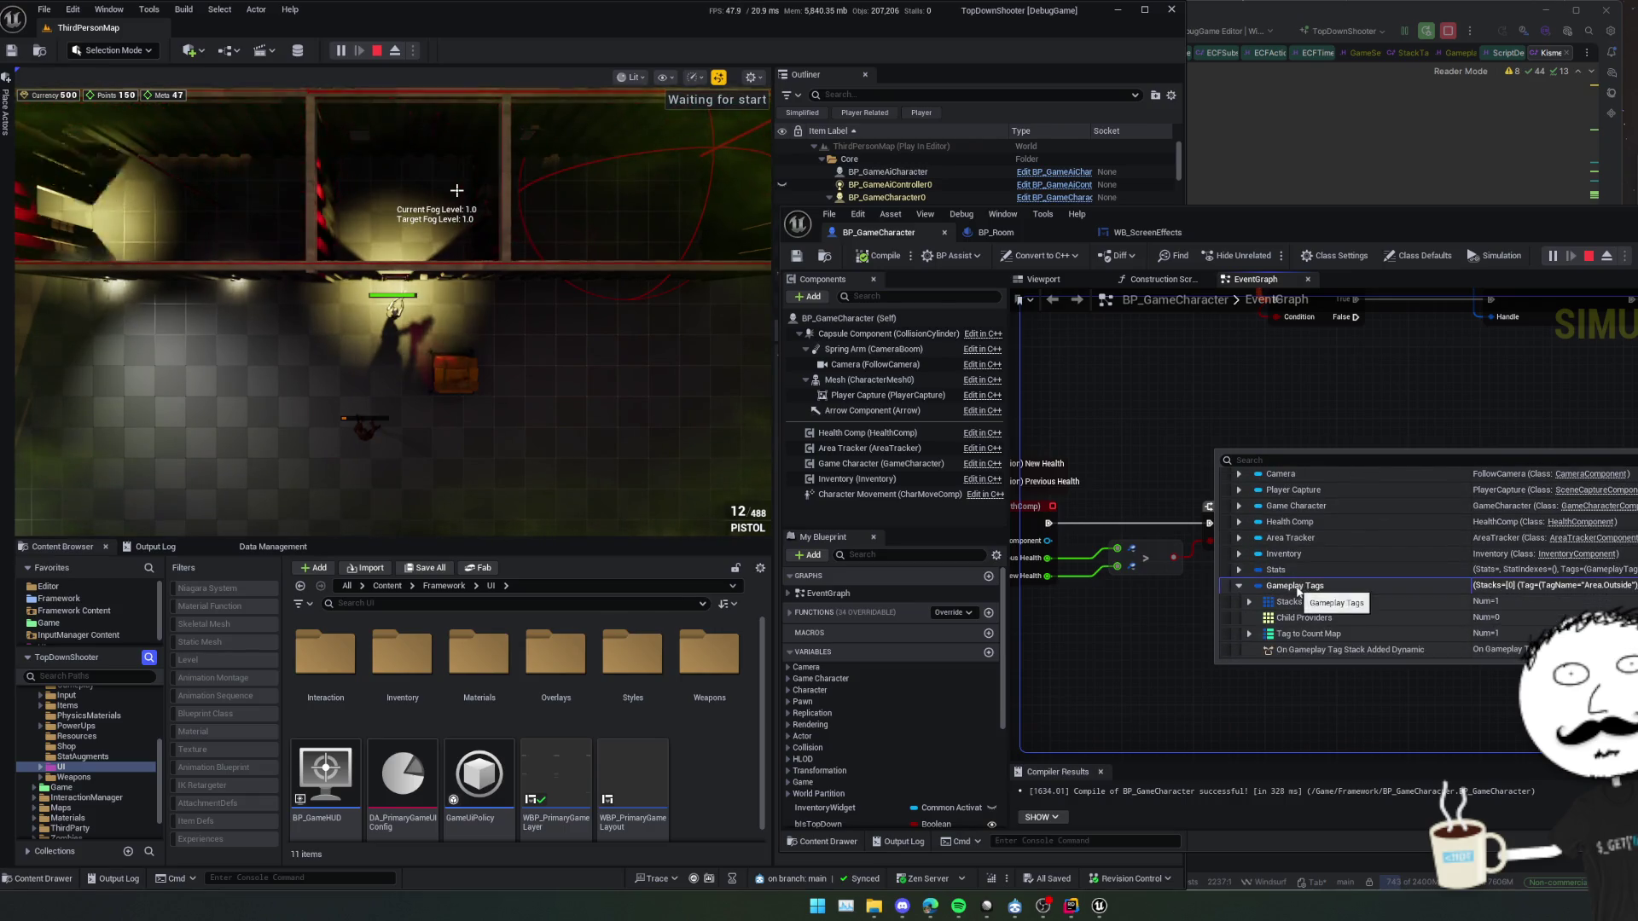
pyautogui.scroll(-2, 1303, 578)
pyautogui.doubleClick(1337, 566)
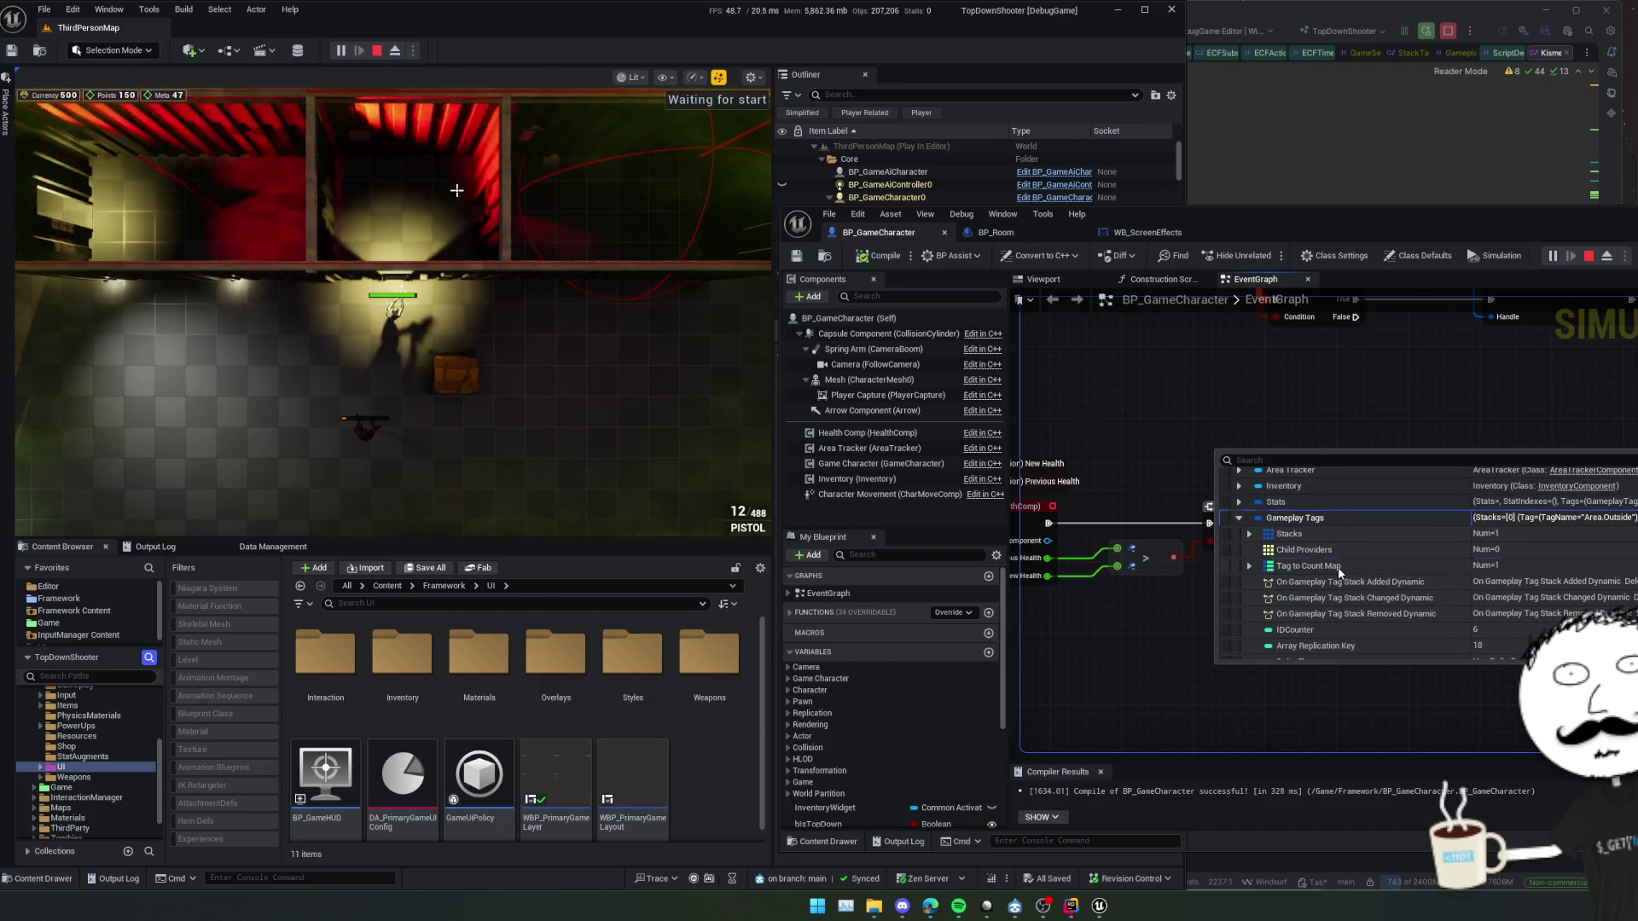
pyautogui.doubleClick(1307, 533)
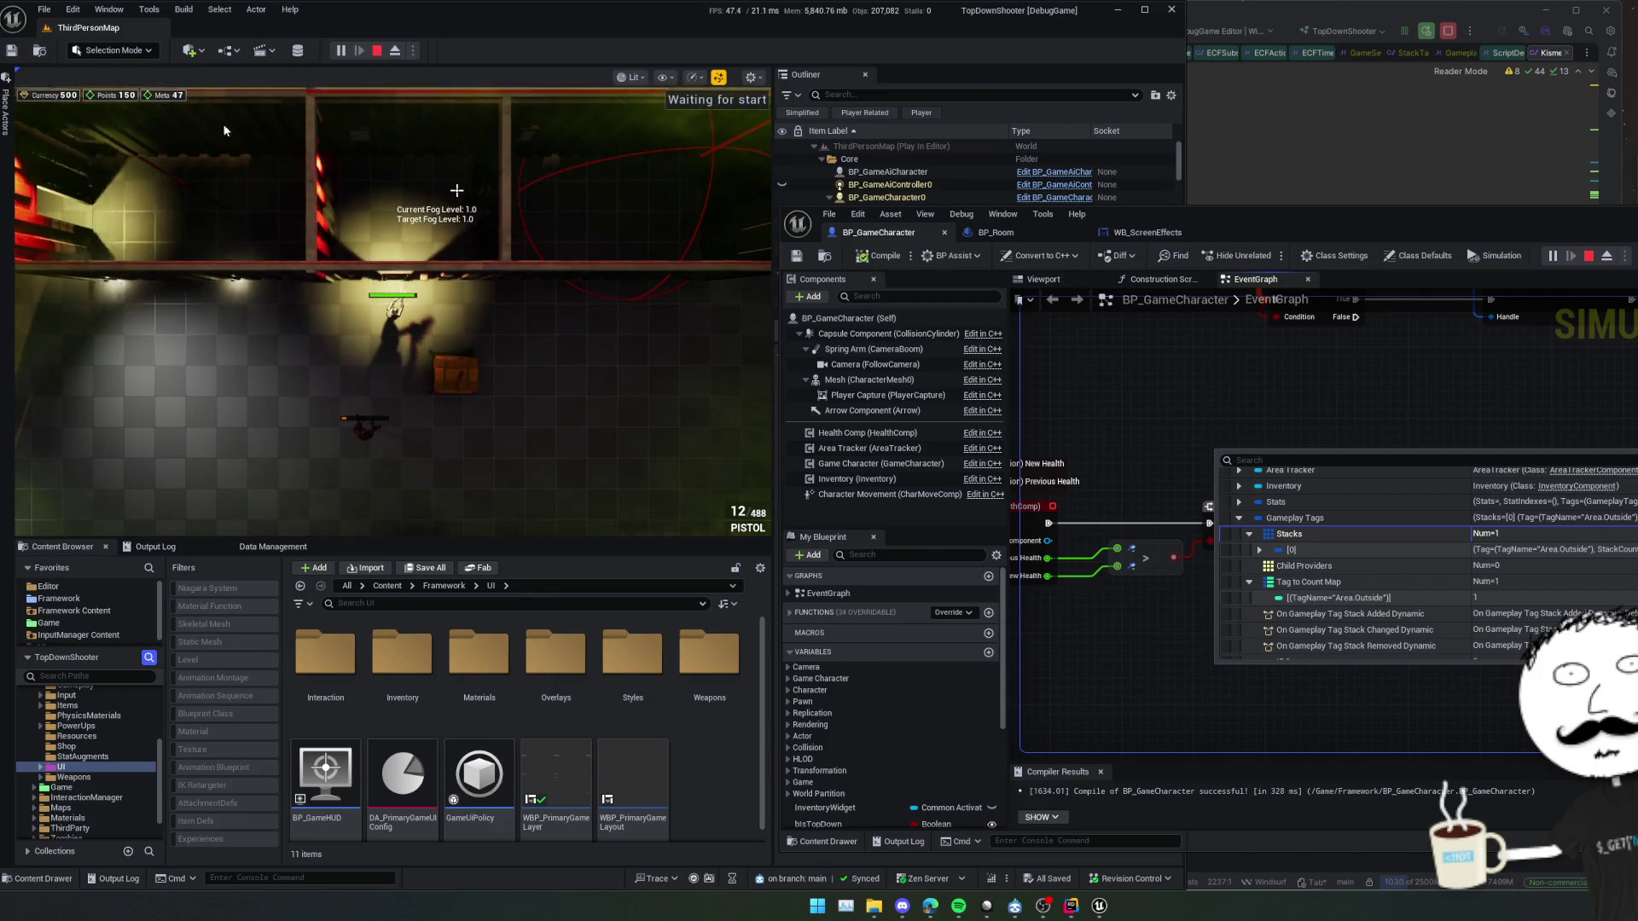
pyautogui.click(995, 232)
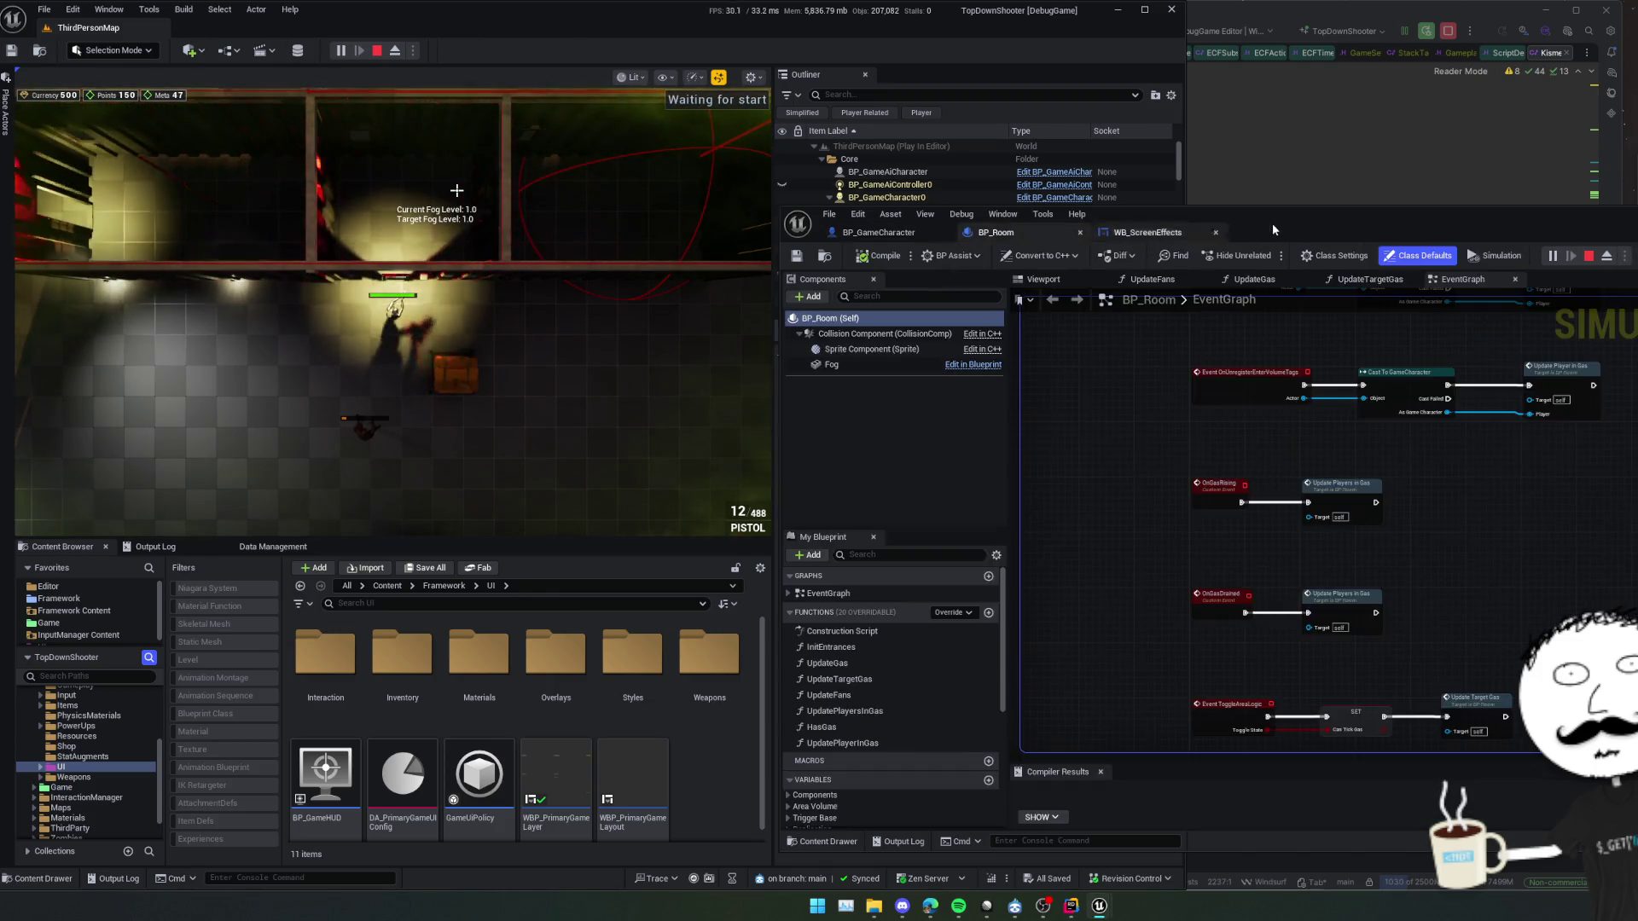
pyautogui.moveTo(1272, 222); pyautogui.dragTo(937, 196)
pyautogui.moveTo(983, 326); pyautogui.dragTo(962, 523)
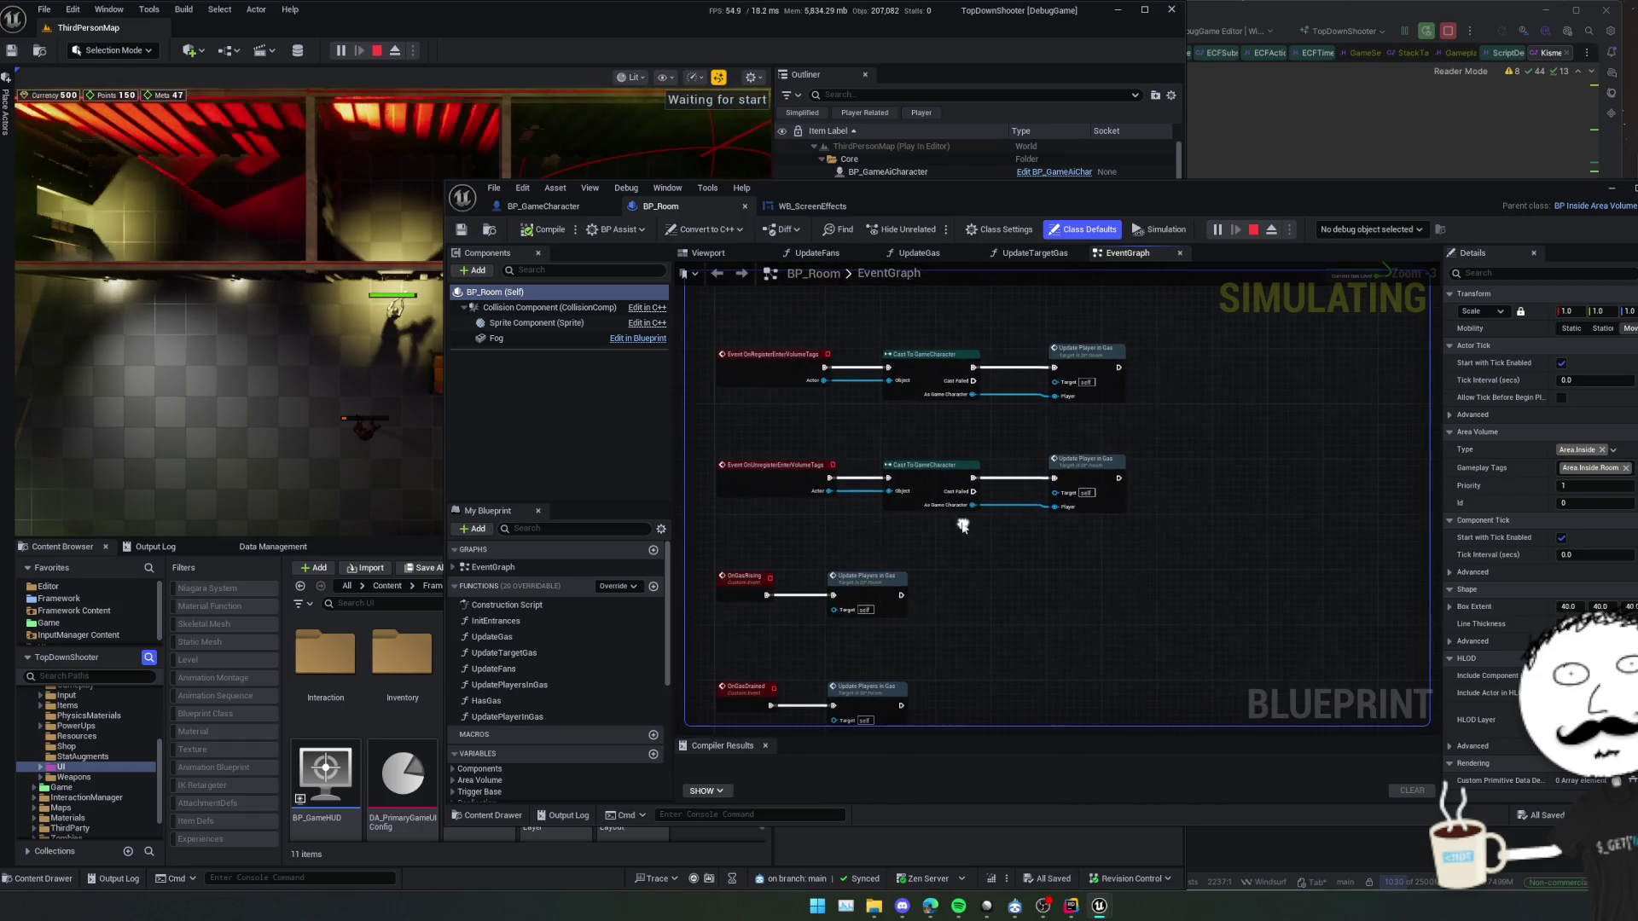
pyautogui.click(544, 205)
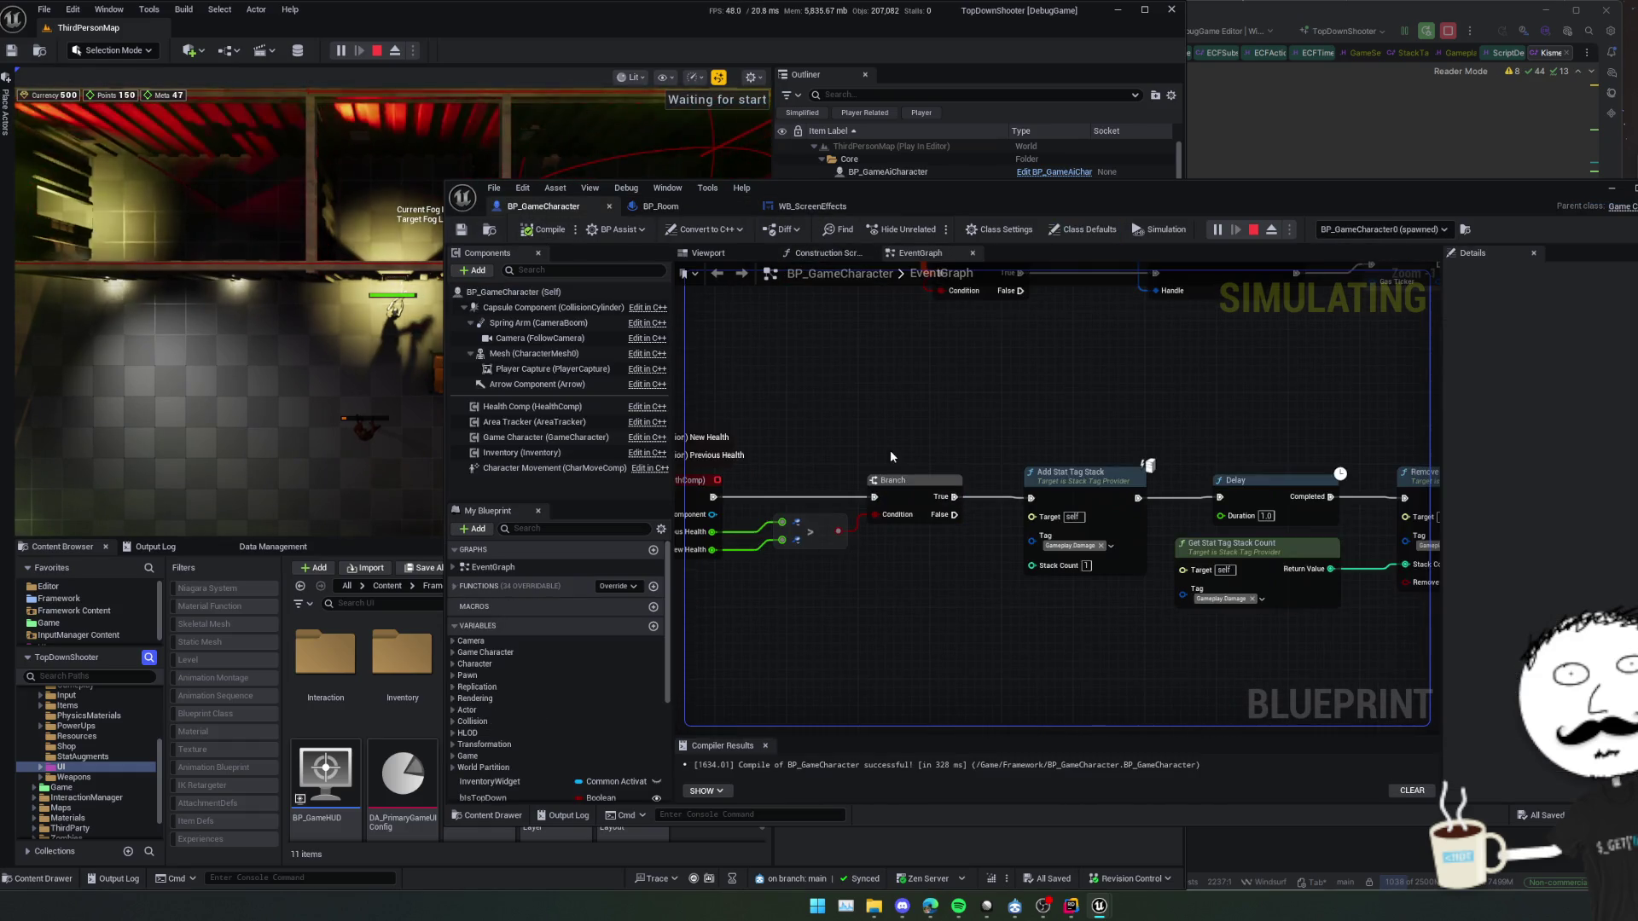
pyautogui.moveTo(966, 435)
pyautogui.mouseDown()
pyautogui.moveTo(1240, 431)
pyautogui.moveTo(1163, 519)
pyautogui.moveTo(1013, 428)
pyautogui.moveTo(1049, 585)
pyautogui.moveTo(1030, 442)
pyautogui.moveTo(1053, 638)
pyautogui.mouseUp()
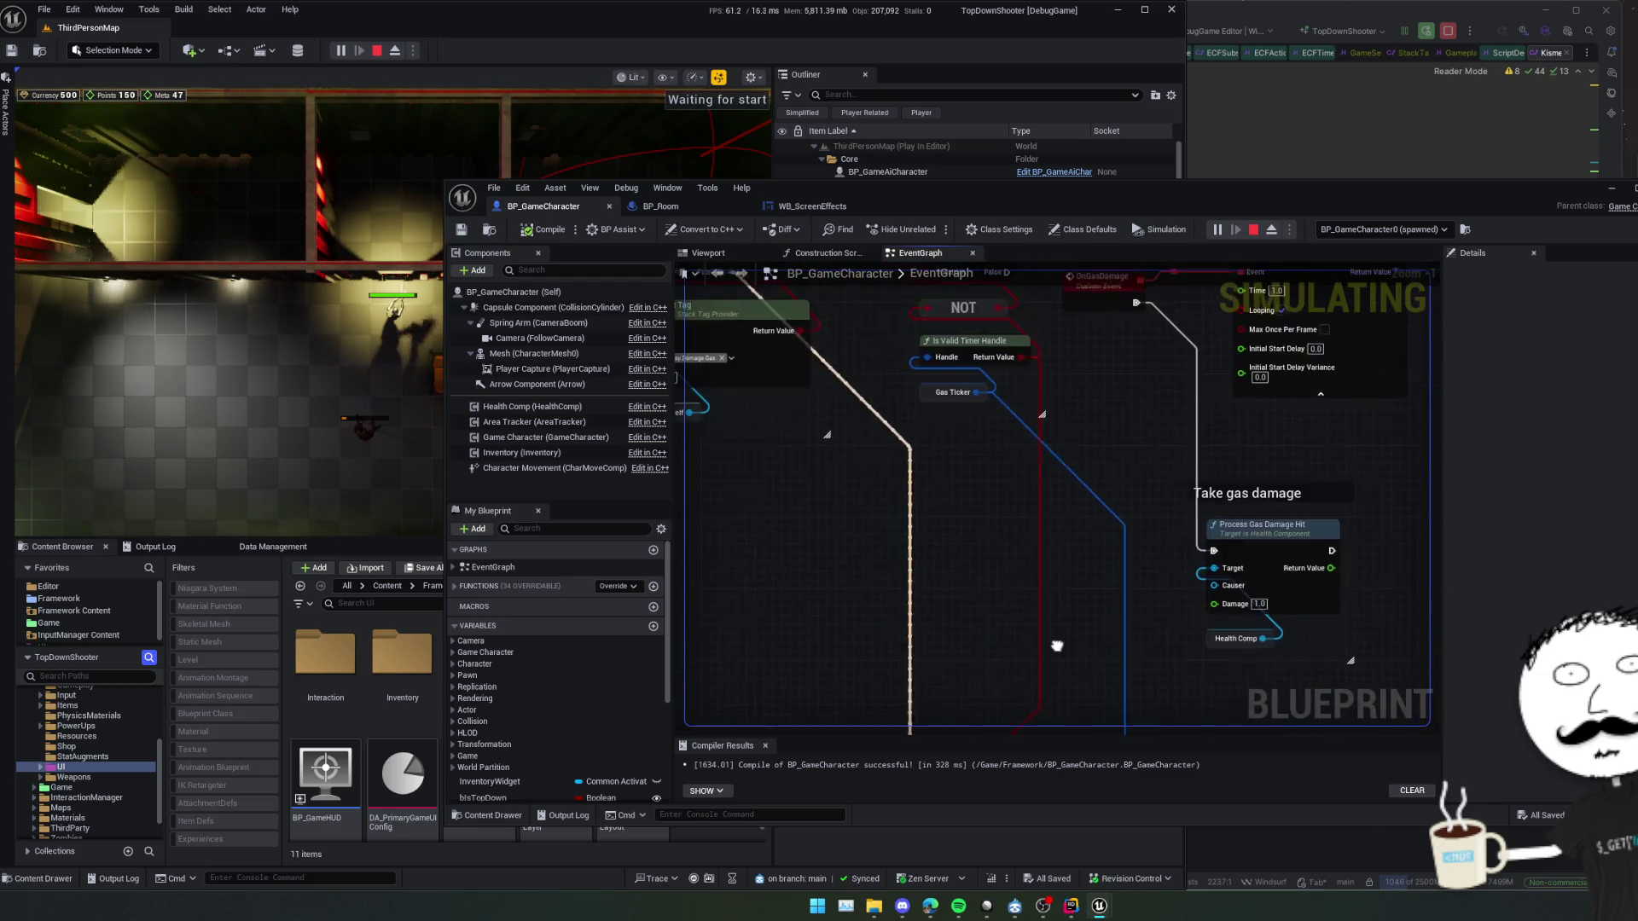
pyautogui.moveTo(1048, 442)
pyautogui.mouseDown()
pyautogui.moveTo(1067, 629)
pyautogui.moveTo(1197, 607)
pyautogui.mouseUp()
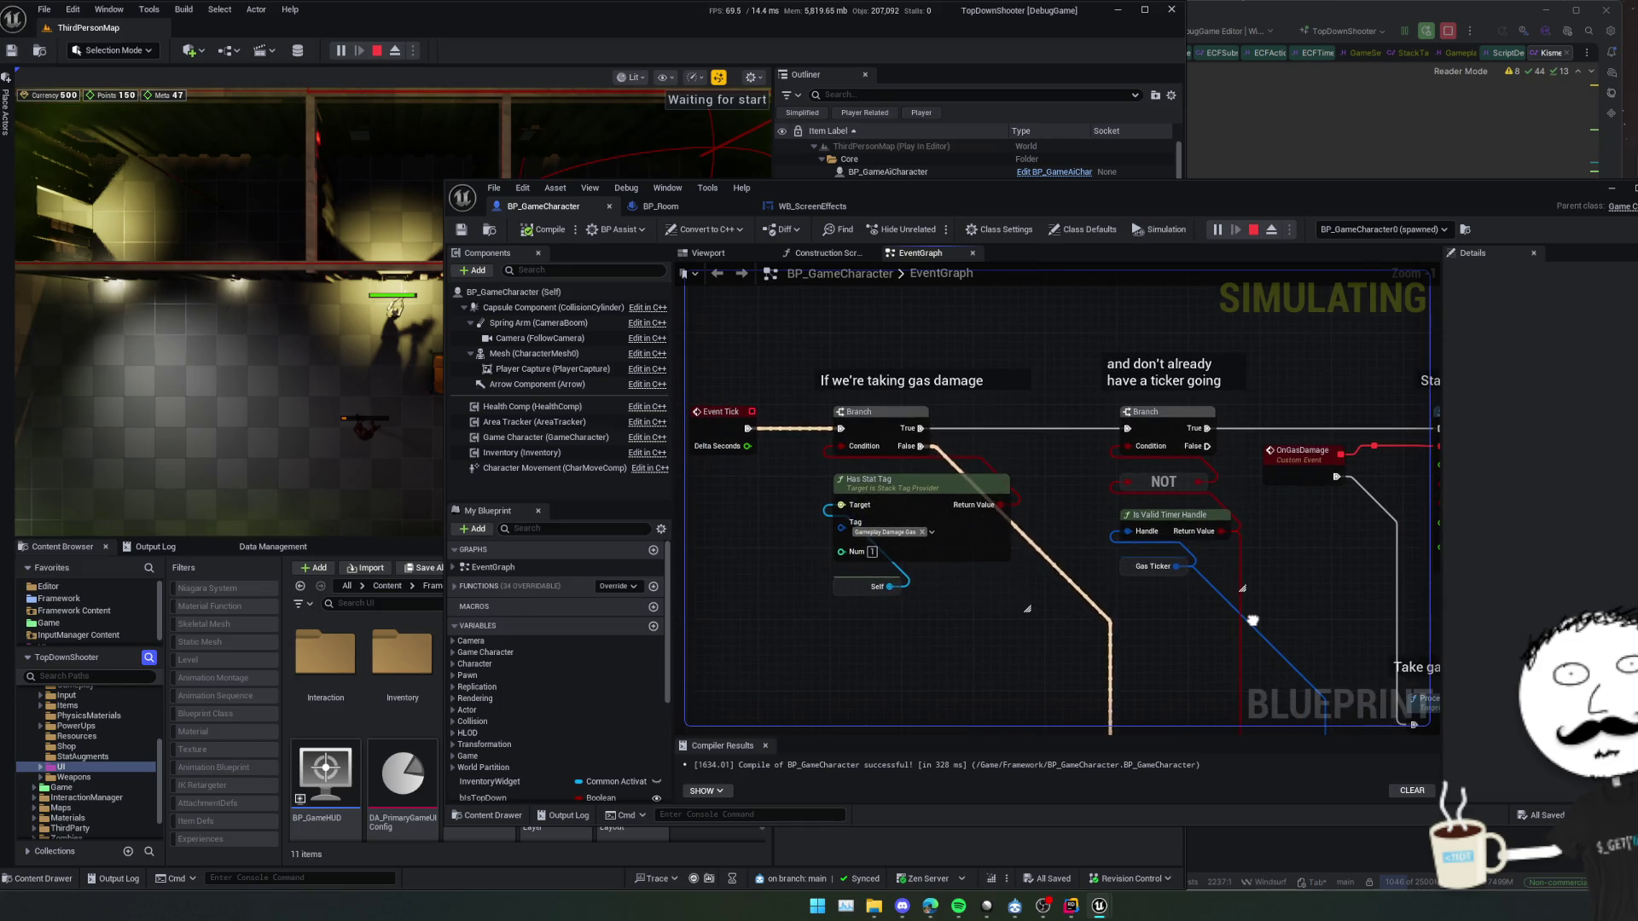
pyautogui.moveTo(990, 450); pyautogui.dragTo(1088, 430)
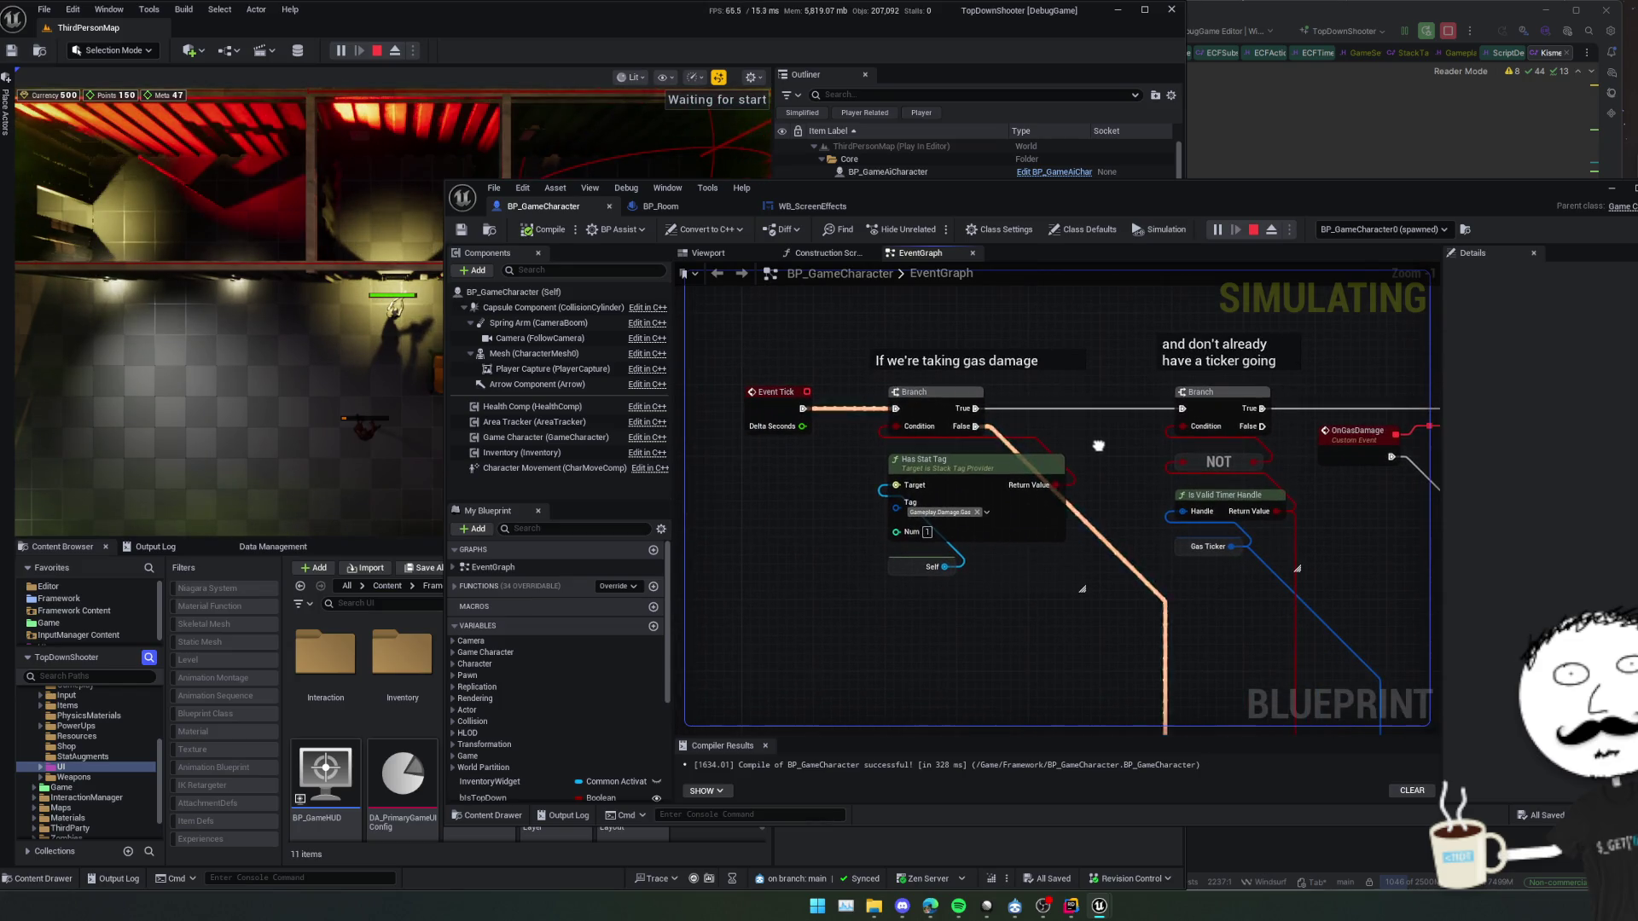
pyautogui.scroll(1, 1017, 565)
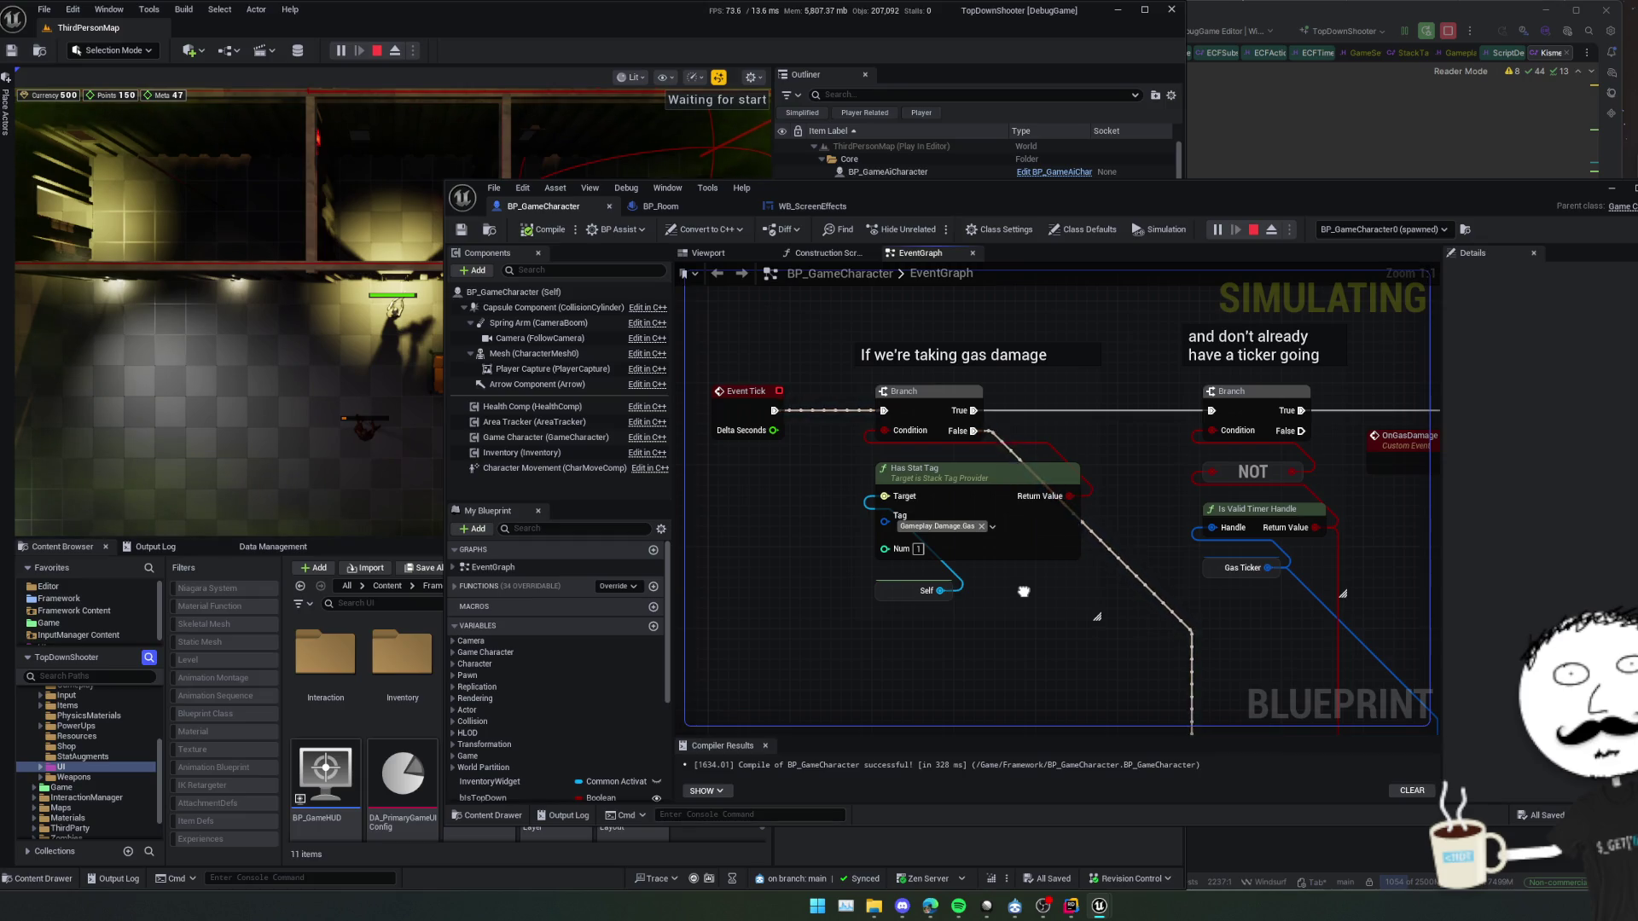
pyautogui.moveTo(1023, 591); pyautogui.dragTo(900, 611)
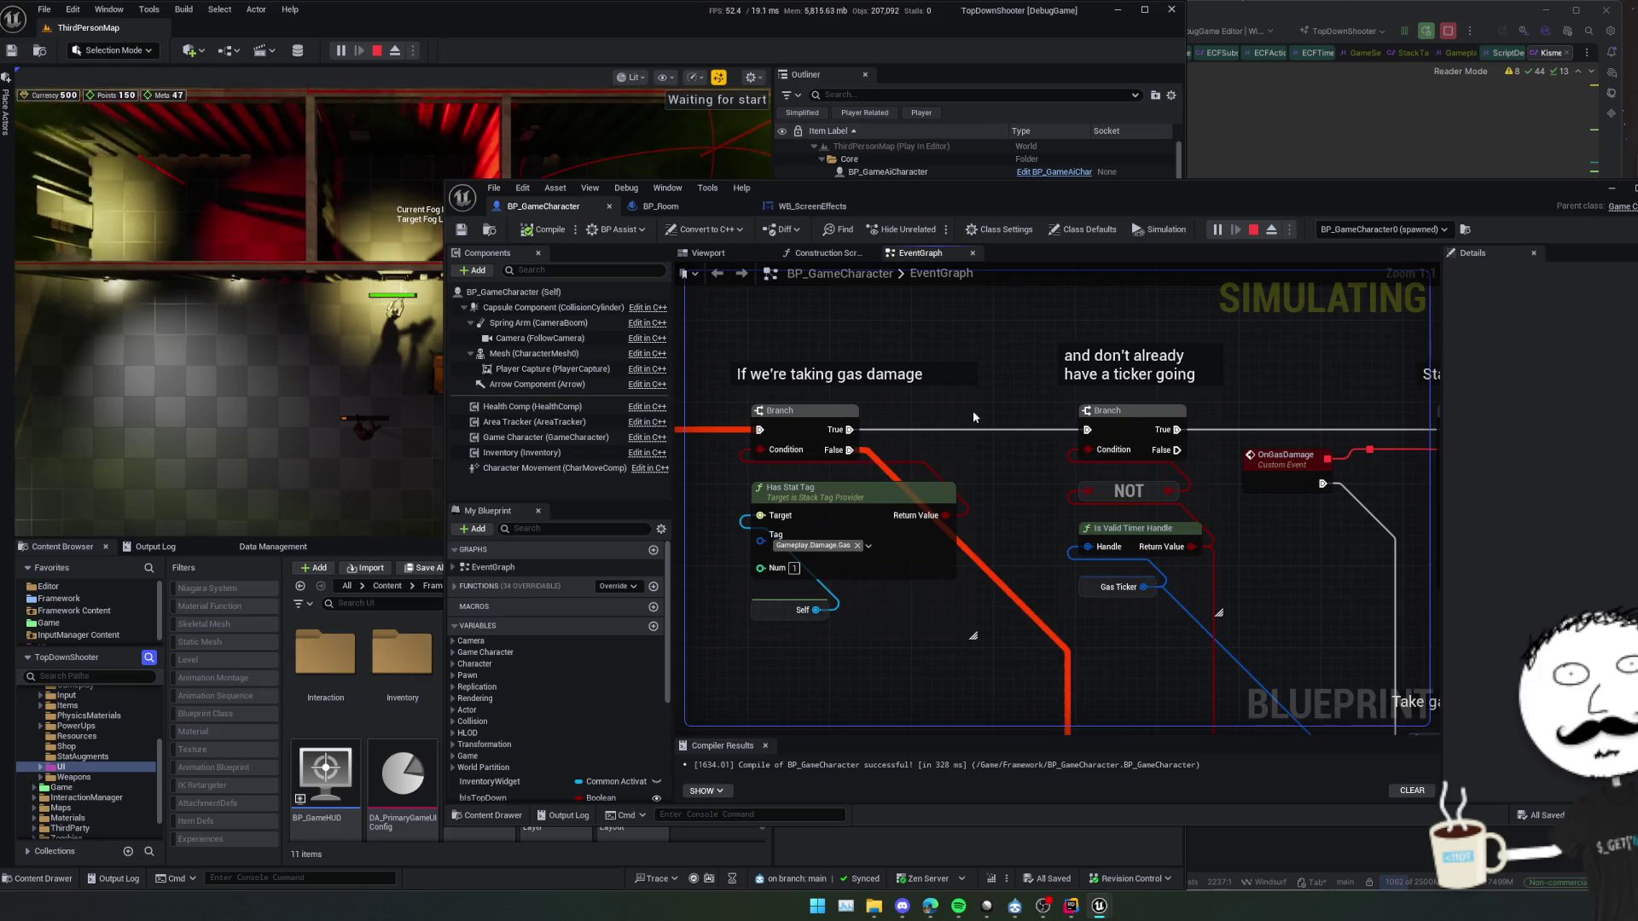
pyautogui.moveTo(972, 412); pyautogui.dragTo(884, 394)
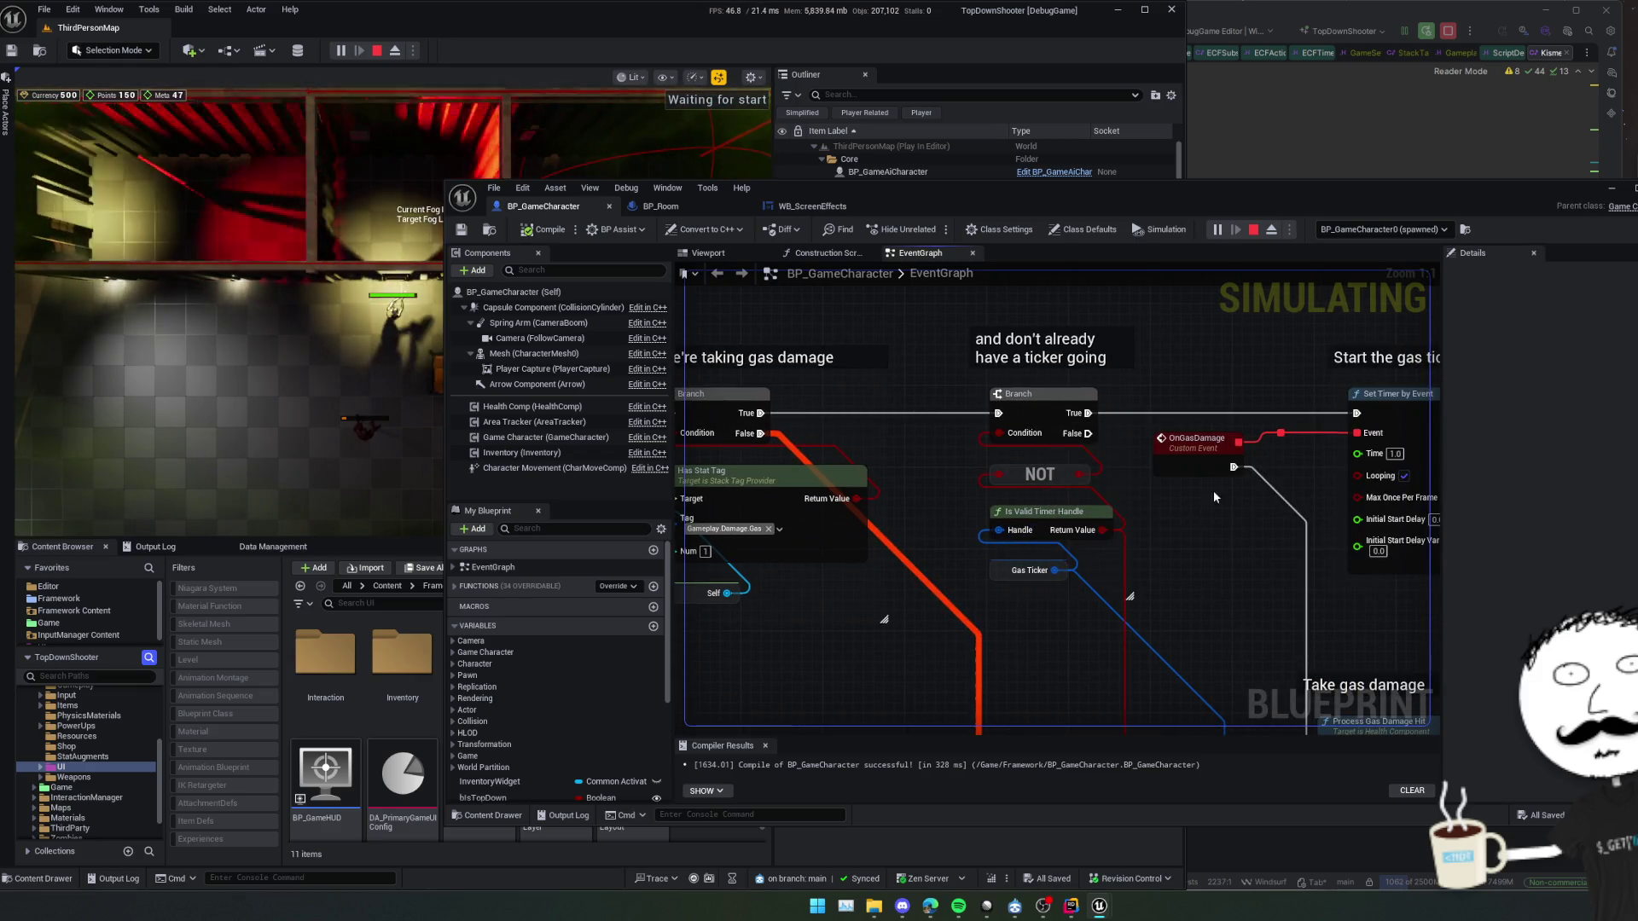
pyautogui.scroll(-1, 1213, 496)
pyautogui.moveTo(1213, 496)
pyautogui.mouseDown()
pyautogui.moveTo(1008, 365)
pyautogui.moveTo(1253, 426)
pyautogui.moveTo(1327, 491)
pyautogui.moveTo(1357, 494)
pyautogui.mouseUp()
# Open BP_Room's UpdatePlayerInGas function graph and zoom in to read its nodes
pyautogui.click(661, 205)
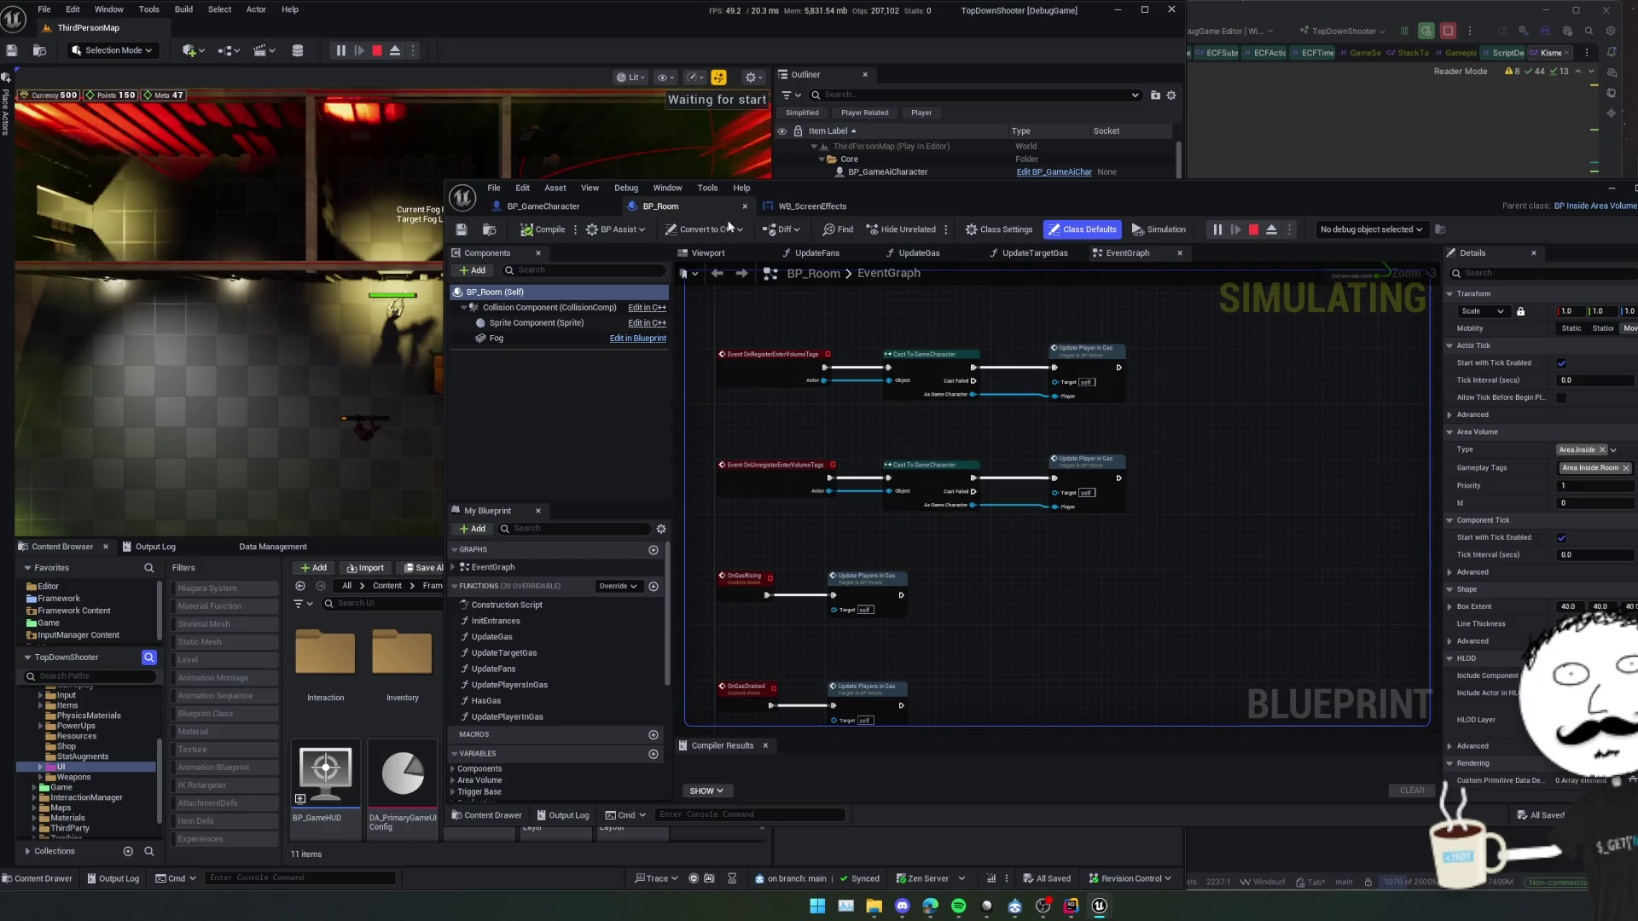
pyautogui.scroll(-2, 930, 439)
pyautogui.moveTo(895, 452)
pyautogui.mouseDown()
pyautogui.moveTo(885, 511)
pyautogui.moveTo(1002, 339)
pyautogui.moveTo(980, 327)
pyautogui.moveTo(947, 346)
pyautogui.mouseUp()
pyautogui.doubleClick(1102, 367)
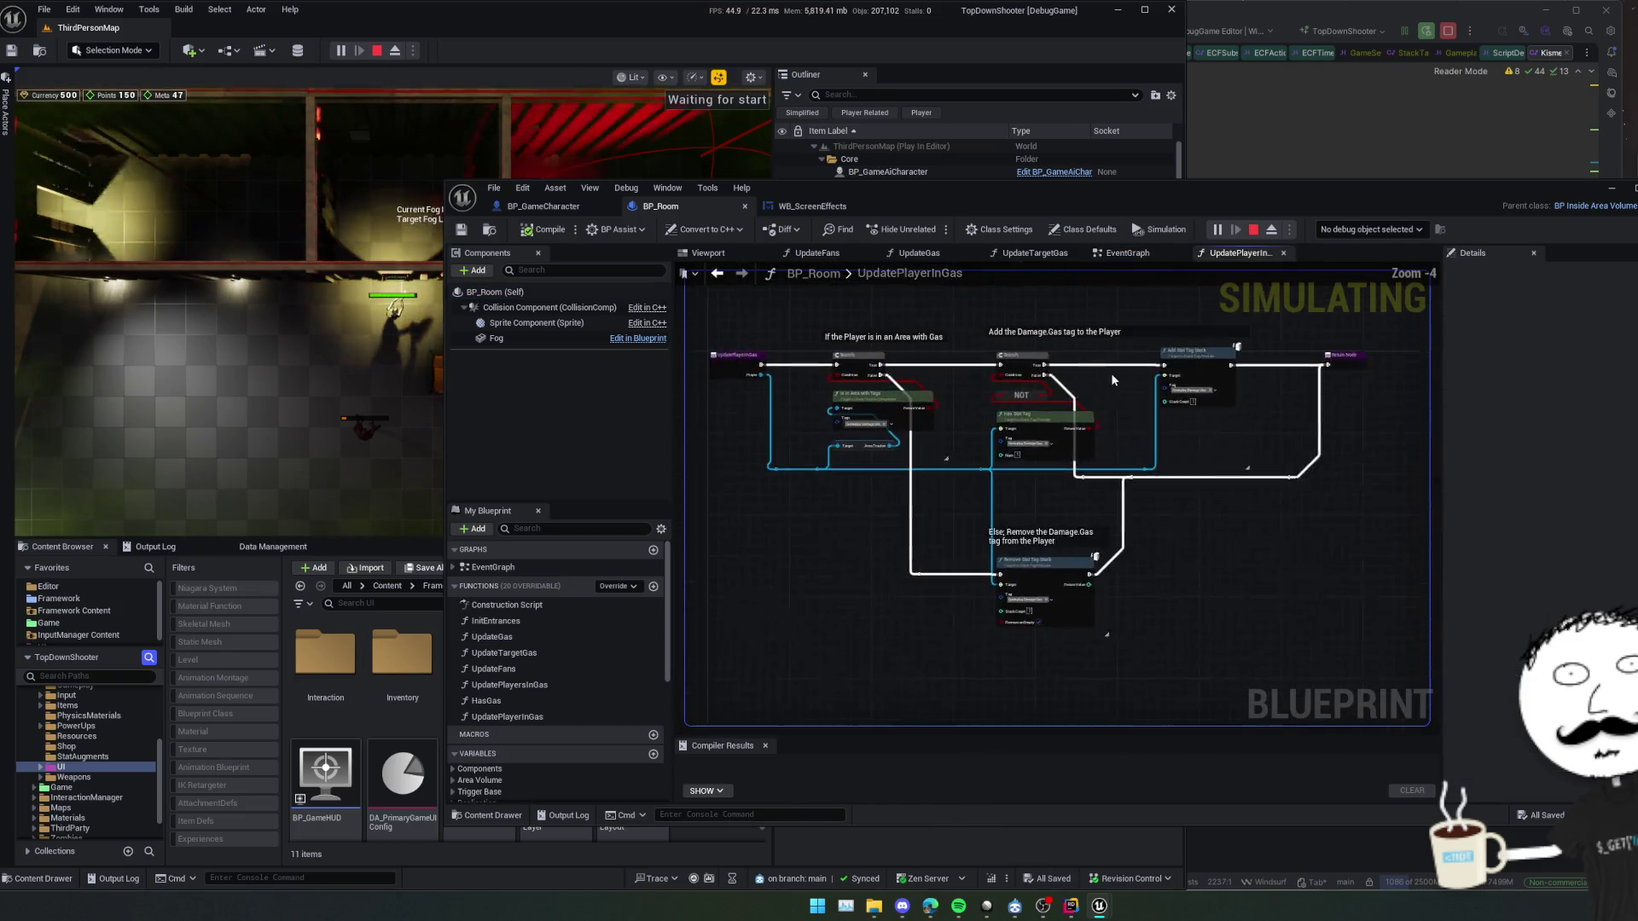
pyautogui.scroll(3, 1094, 420)
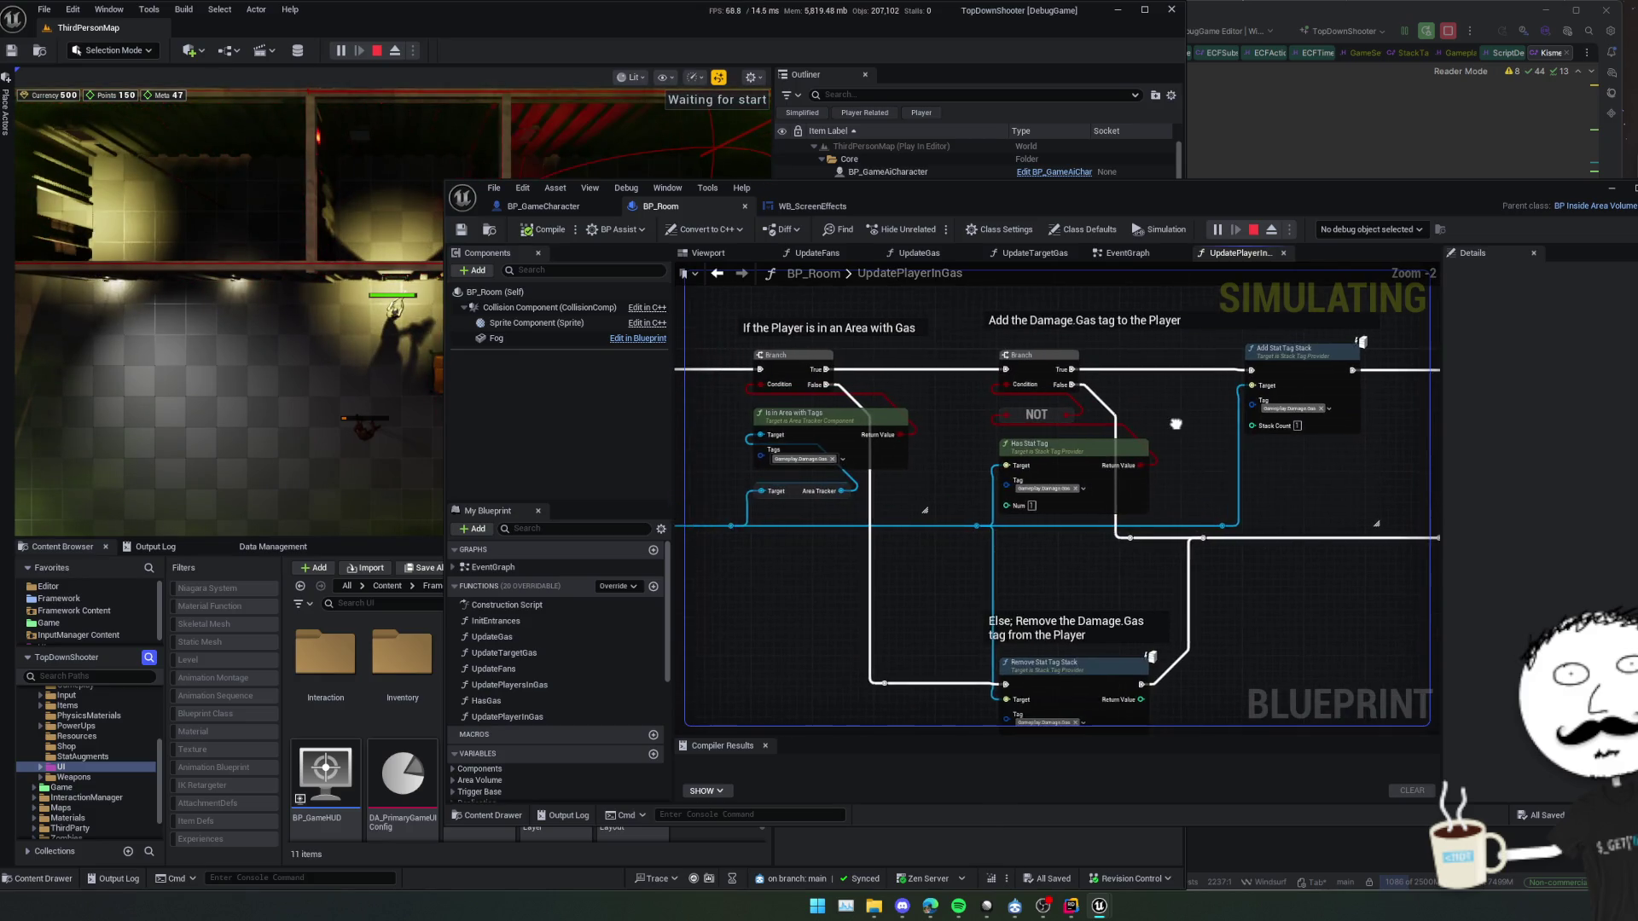
pyautogui.moveTo(1018, 214); pyautogui.dragTo(1197, 221)
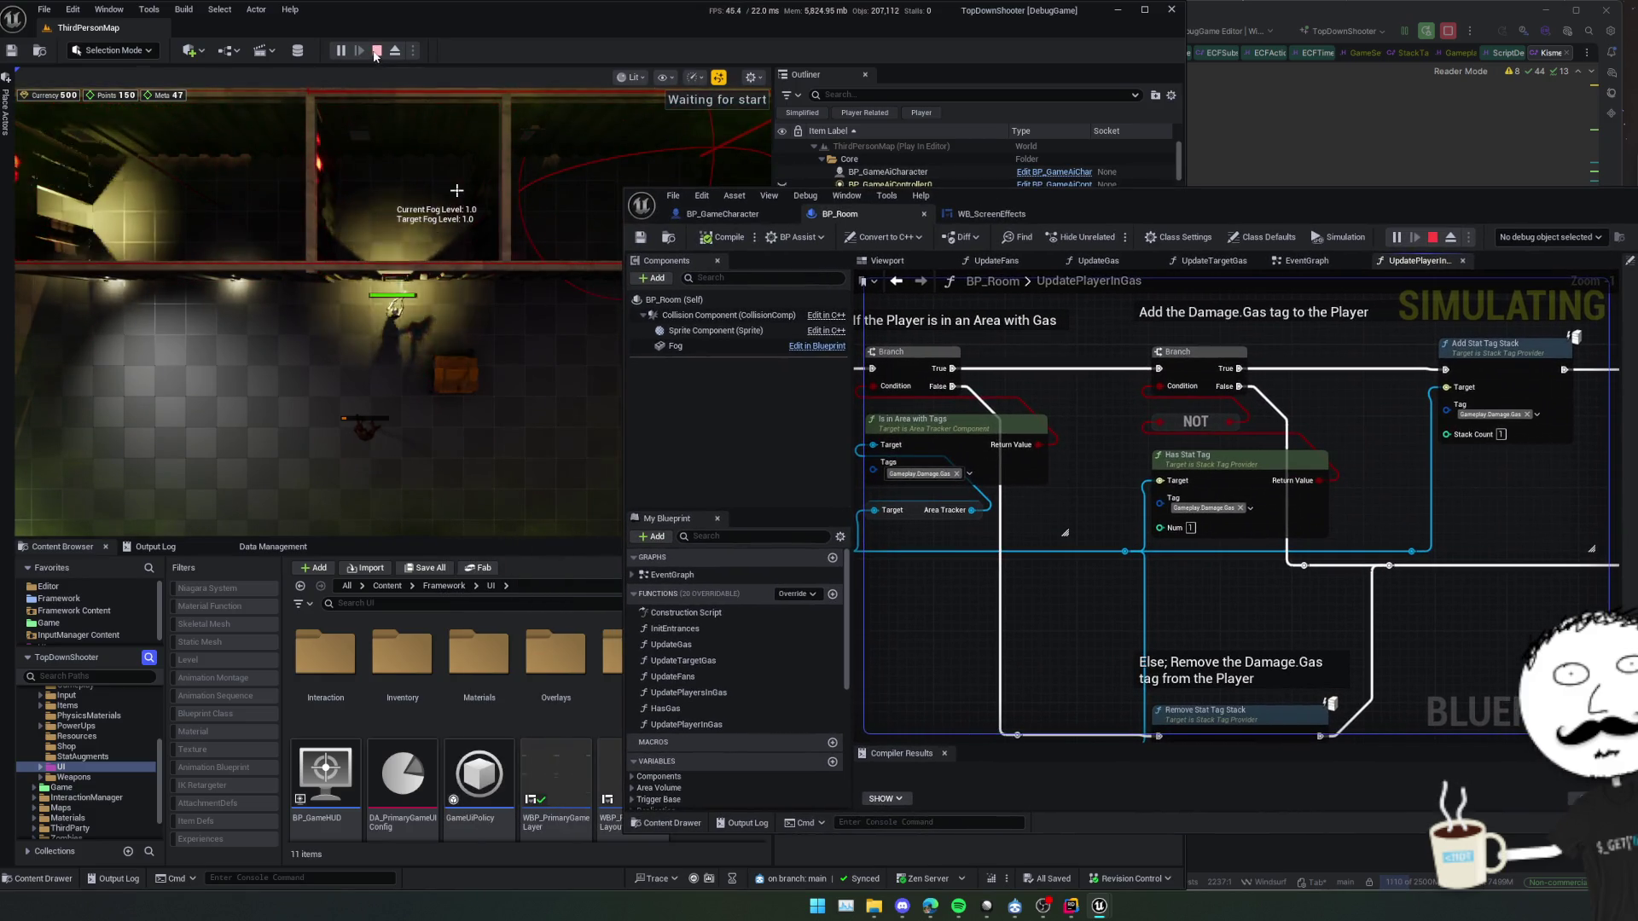
# Restart the play session and walk the character into the gas room and back out
pyautogui.click(376, 51)
pyautogui.hotkey('alt', 'p')
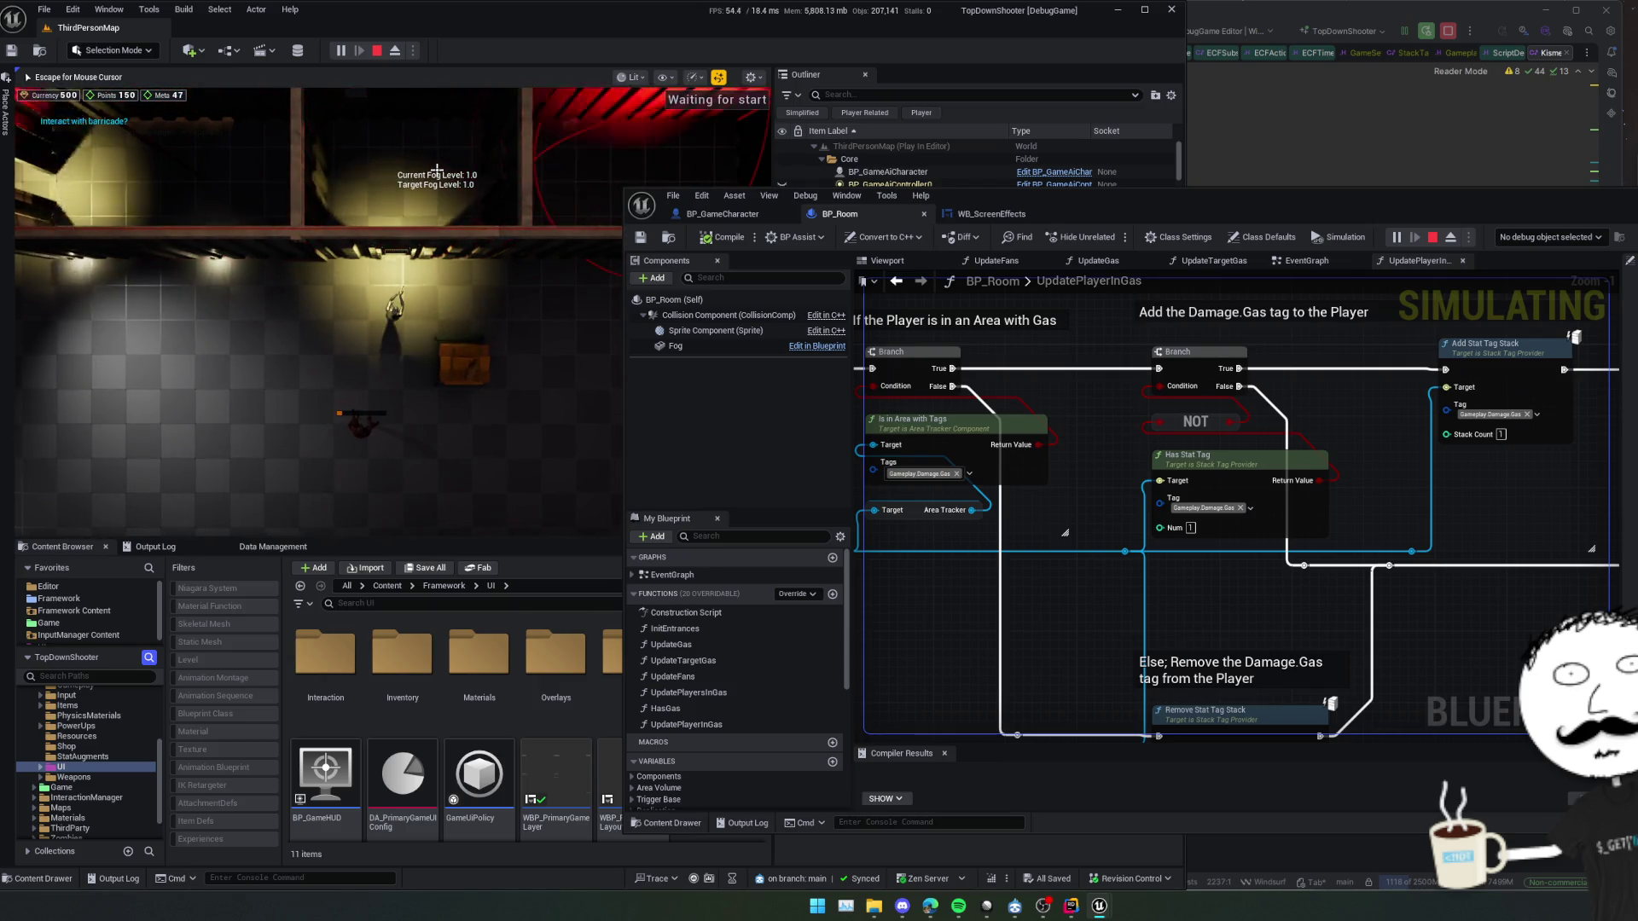
pyautogui.press('w')
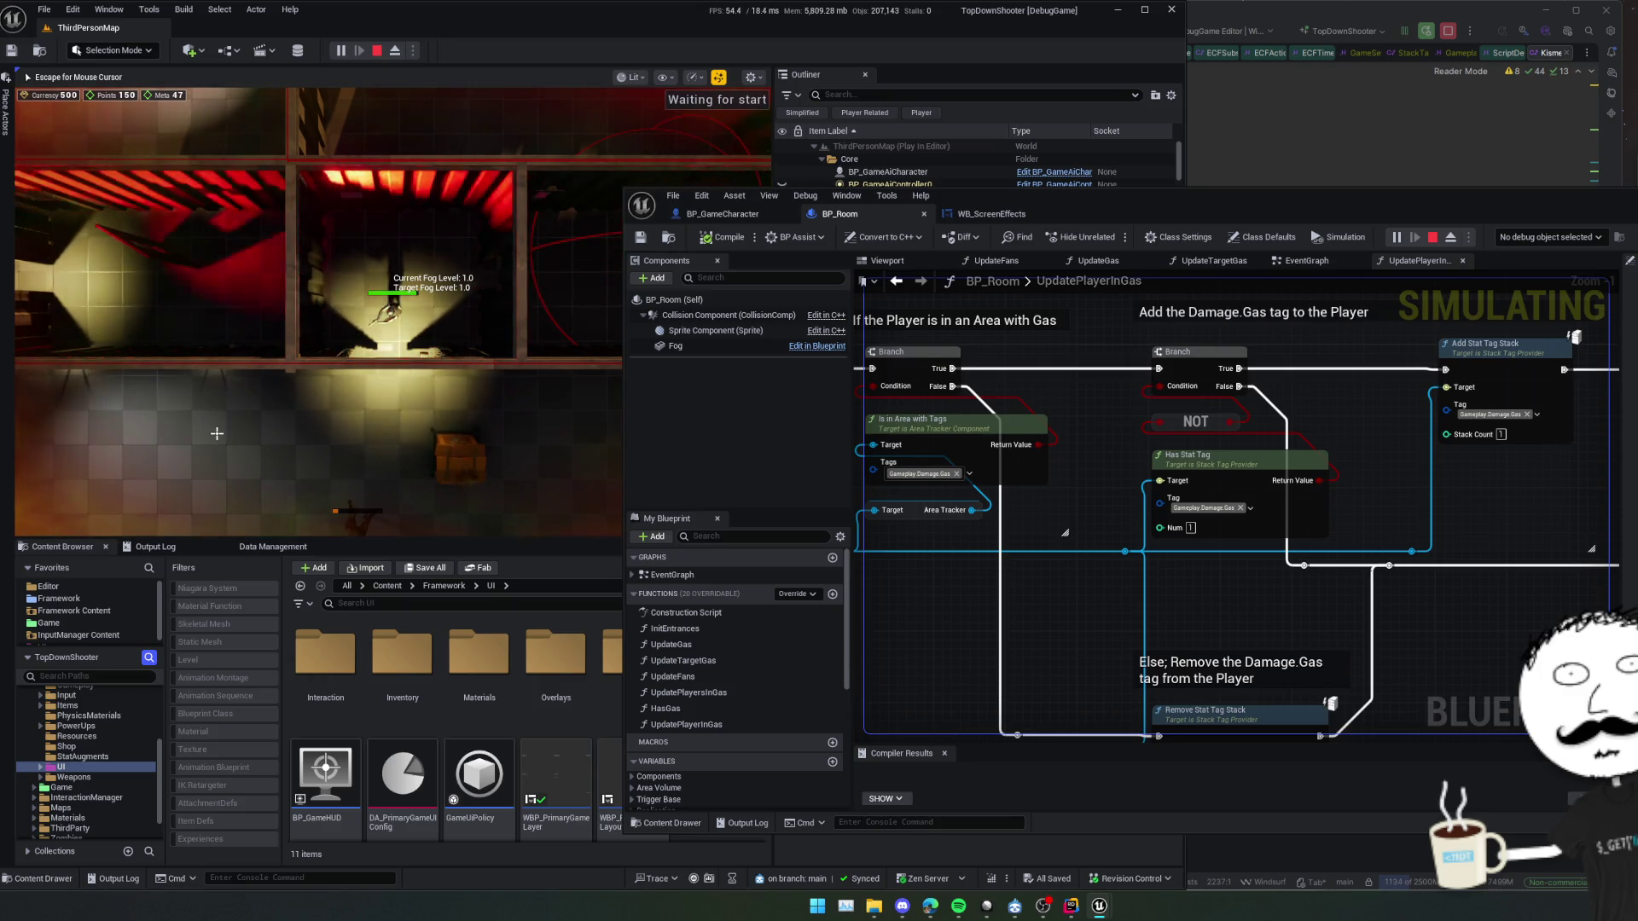
pyautogui.press('s')
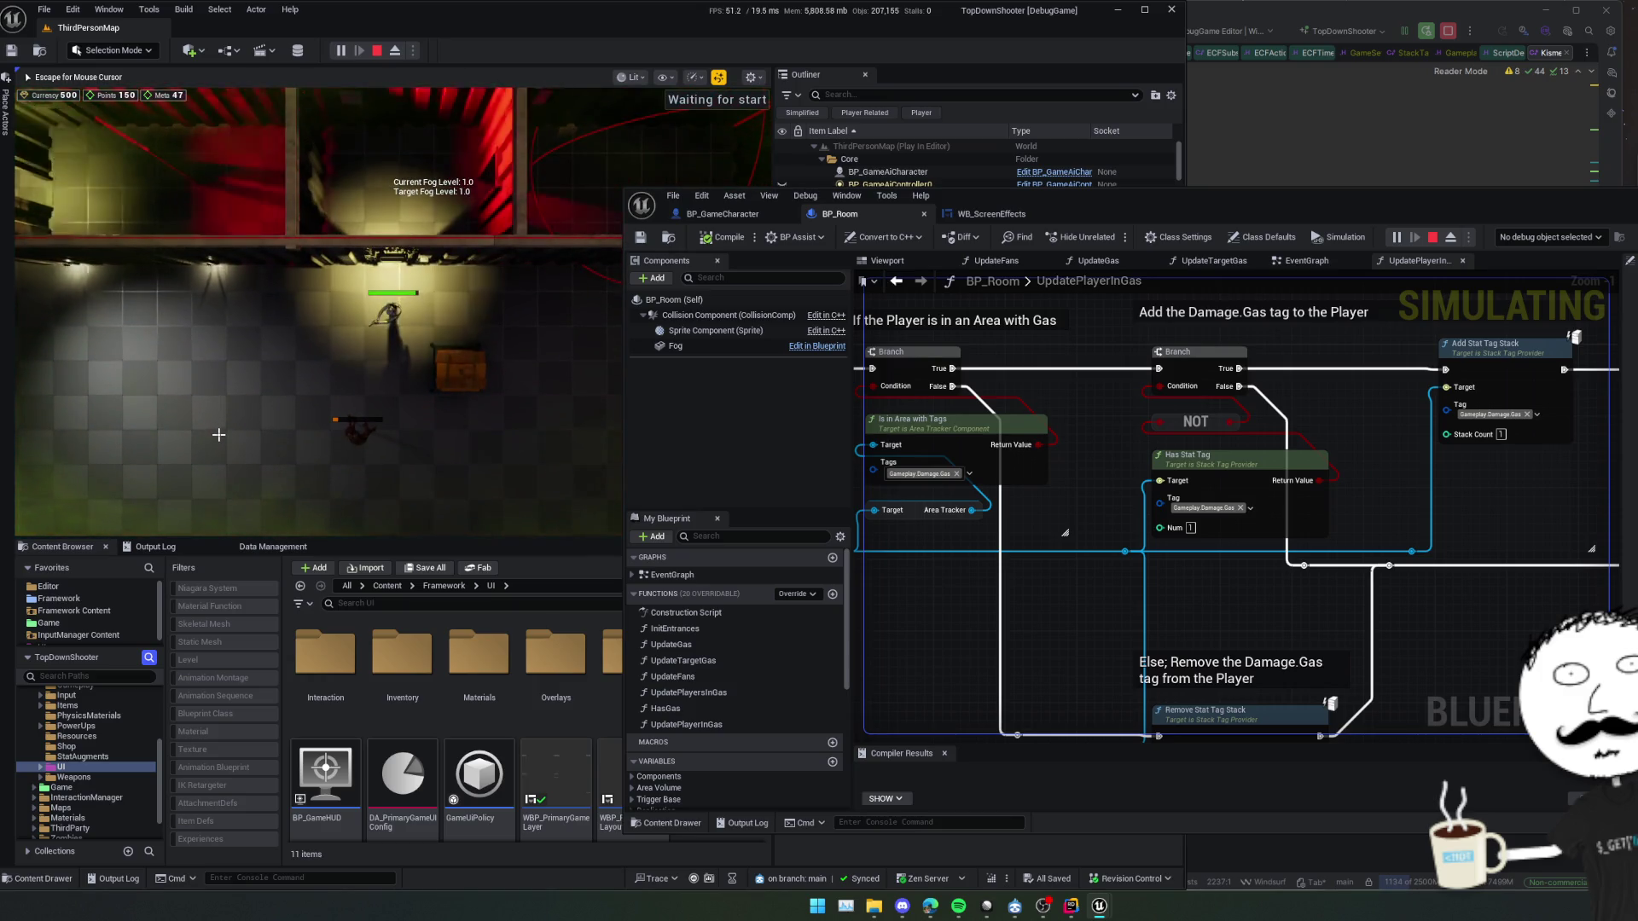
# Debug the BP_Room instance, view Has Stat Tag and Remove Stat Tag Stack, and re-enter the gas room
pyautogui.click(1548, 236)
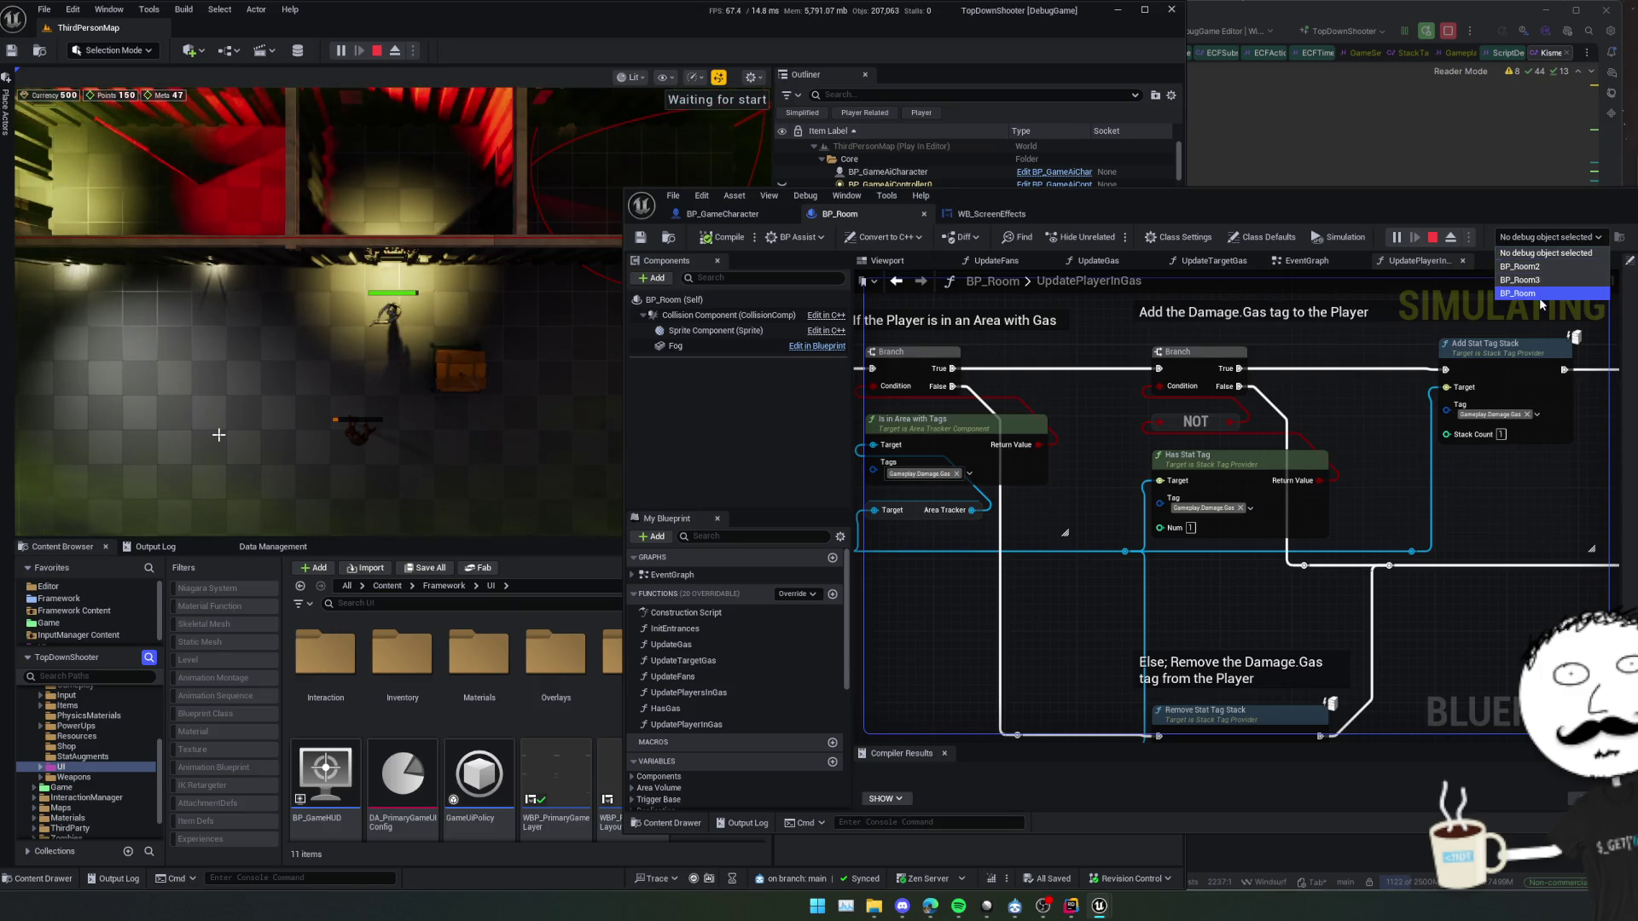
pyautogui.click(1536, 294)
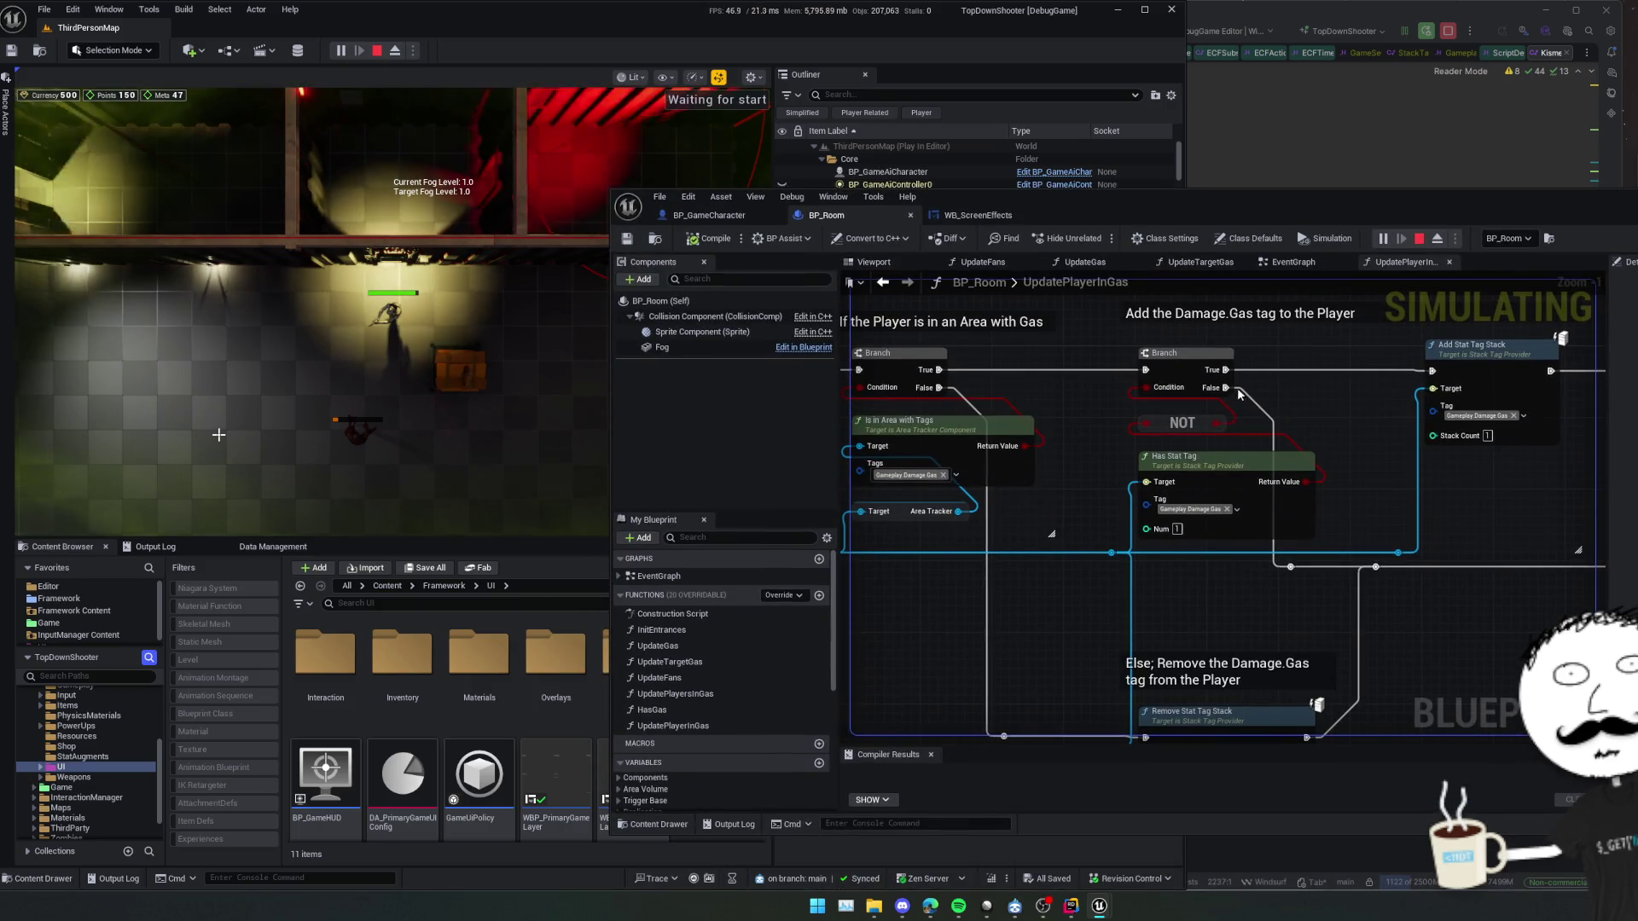
pyautogui.moveTo(1238, 394)
pyautogui.mouseDown()
pyautogui.moveTo(1331, 426)
pyautogui.moveTo(1060, 403)
pyautogui.mouseUp()
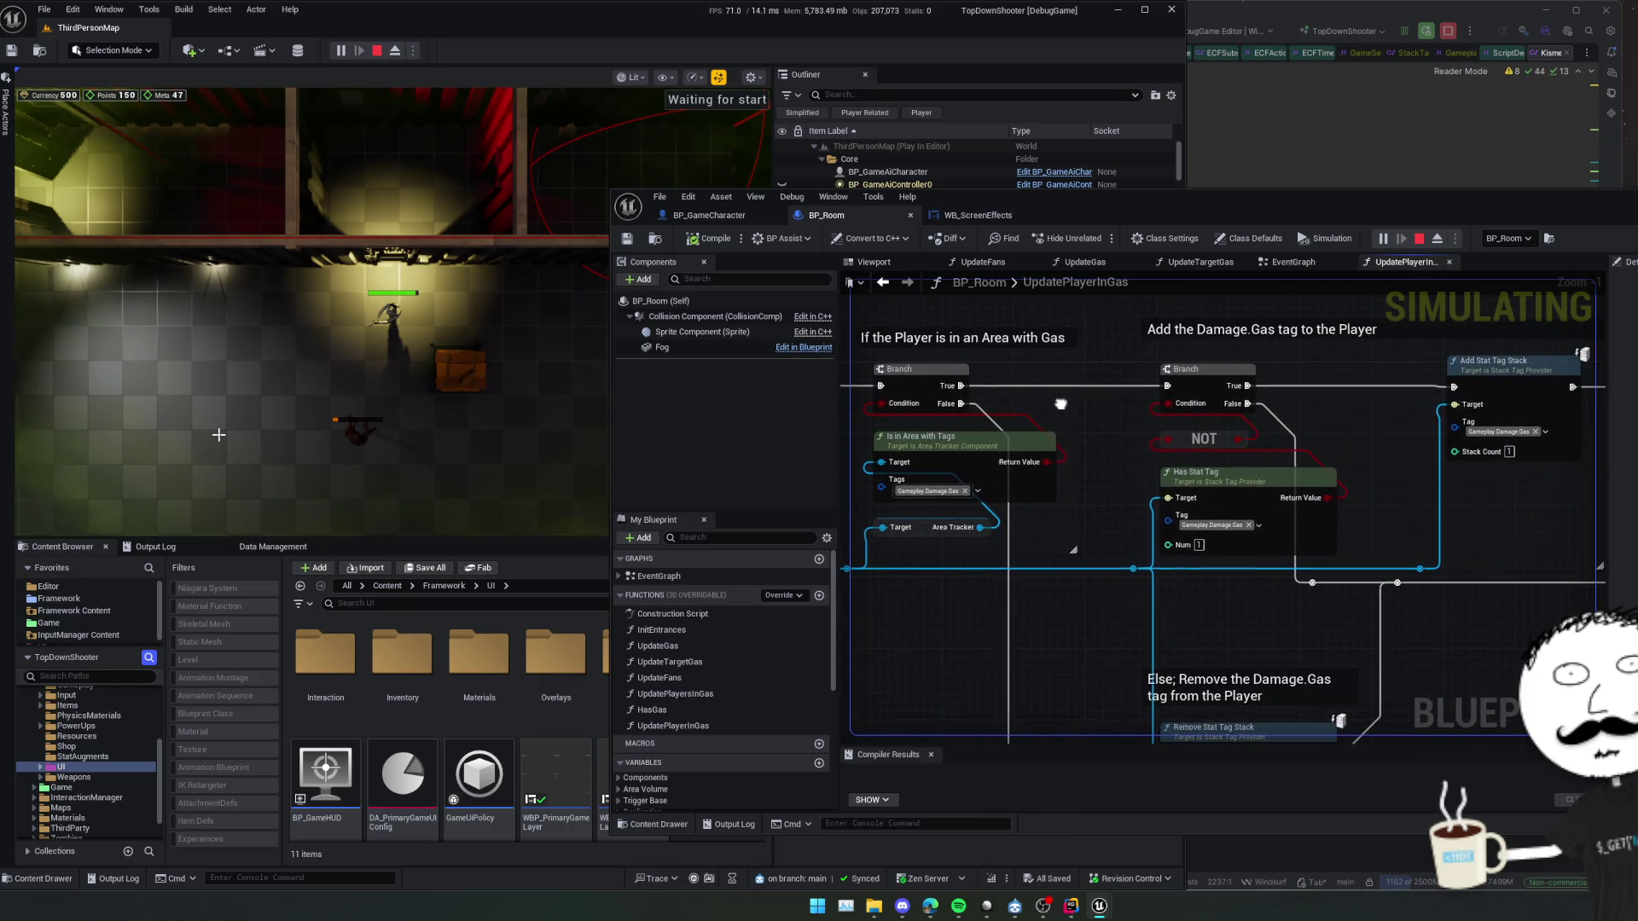
pyautogui.moveTo(1388, 466)
pyautogui.mouseDown()
pyautogui.moveTo(1210, 417)
pyautogui.moveTo(1323, 435)
pyautogui.moveTo(1281, 368)
pyautogui.moveTo(1219, 397)
pyautogui.moveTo(1214, 423)
pyautogui.moveTo(1088, 445)
pyautogui.moveTo(1172, 443)
pyautogui.moveTo(1059, 463)
pyautogui.mouseUp()
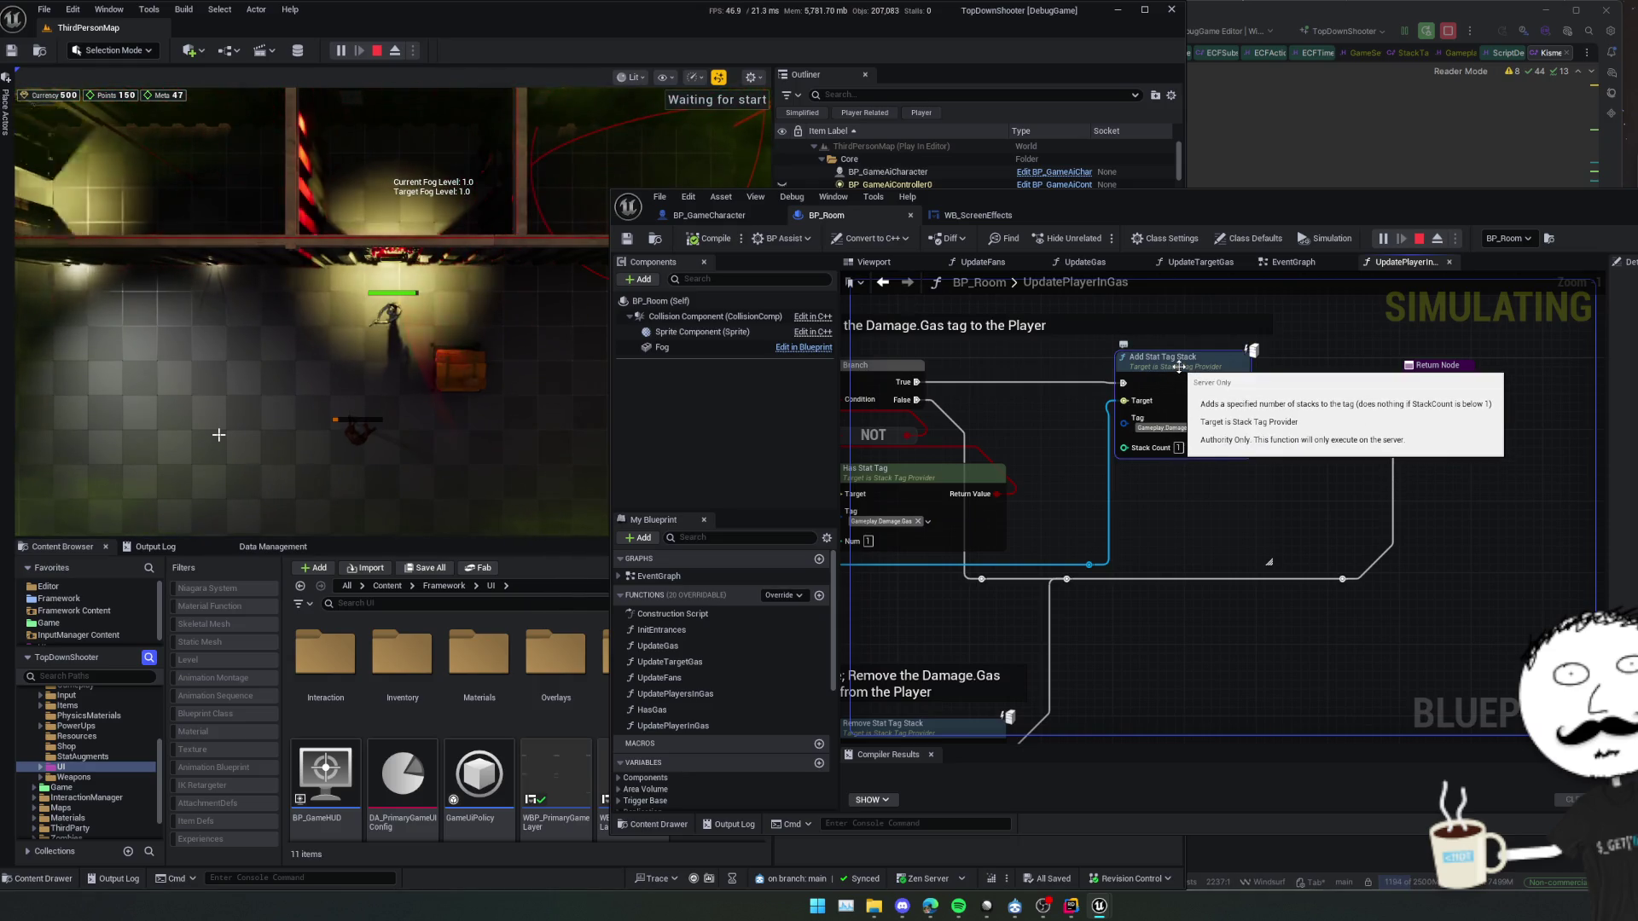
pyautogui.moveTo(1024, 387)
pyautogui.mouseDown()
pyautogui.moveTo(1194, 389)
pyautogui.moveTo(1246, 511)
pyautogui.moveTo(1283, 427)
pyautogui.moveTo(1261, 607)
pyautogui.moveTo(1255, 508)
pyautogui.moveTo(1118, 603)
pyautogui.moveTo(1101, 505)
pyautogui.mouseUp()
pyautogui.scroll(-1, 1177, 580)
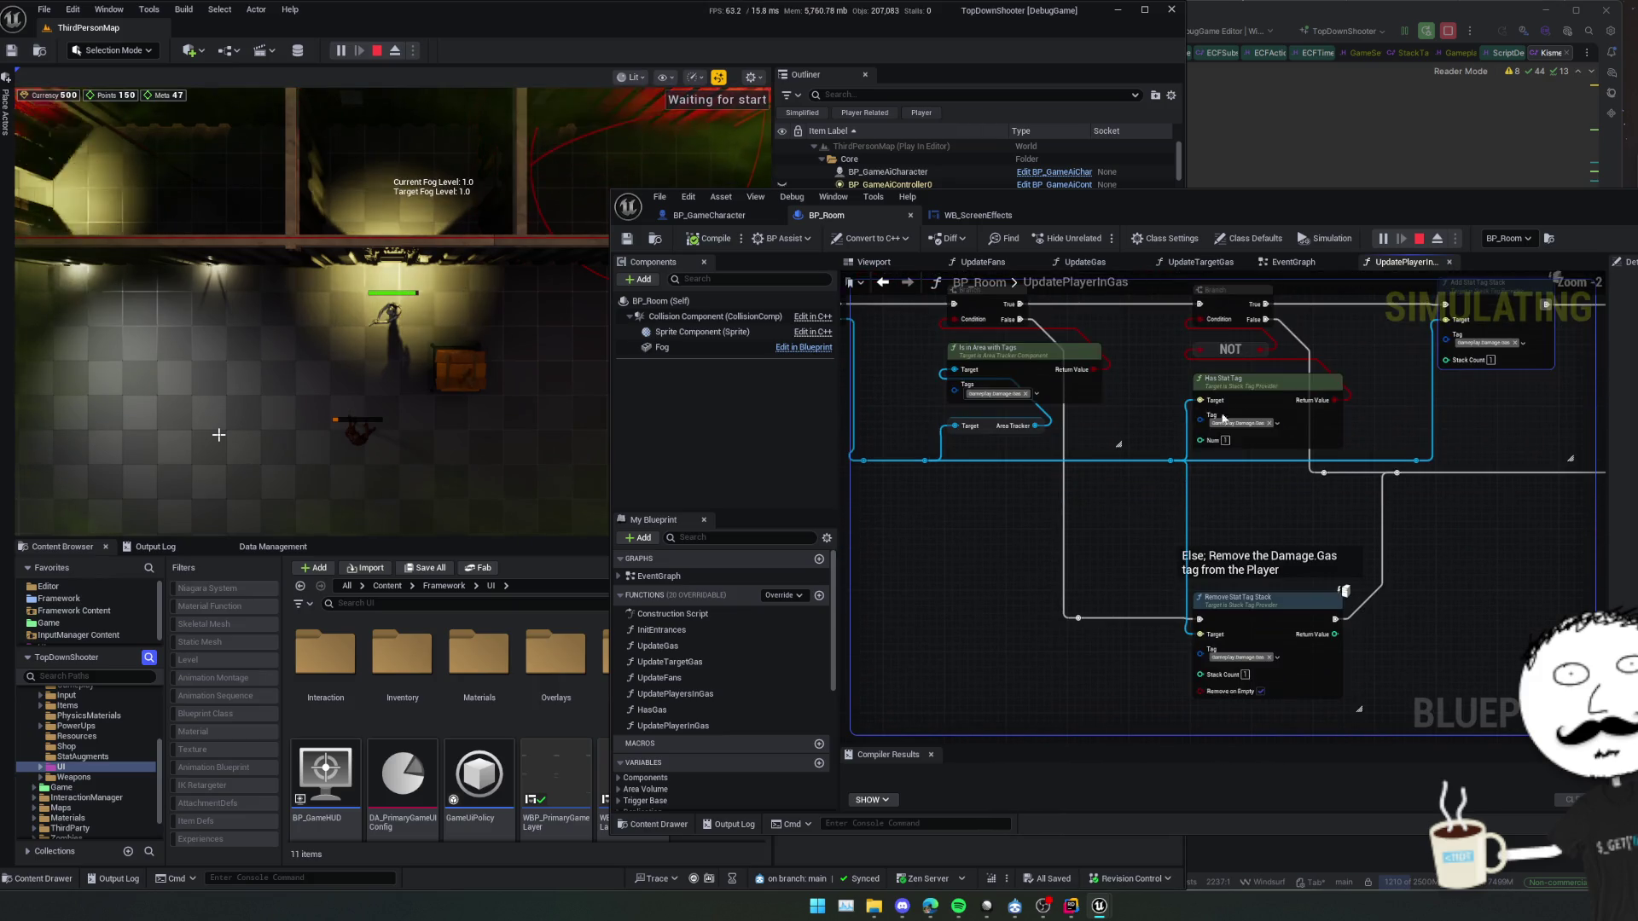
pyautogui.press('w')
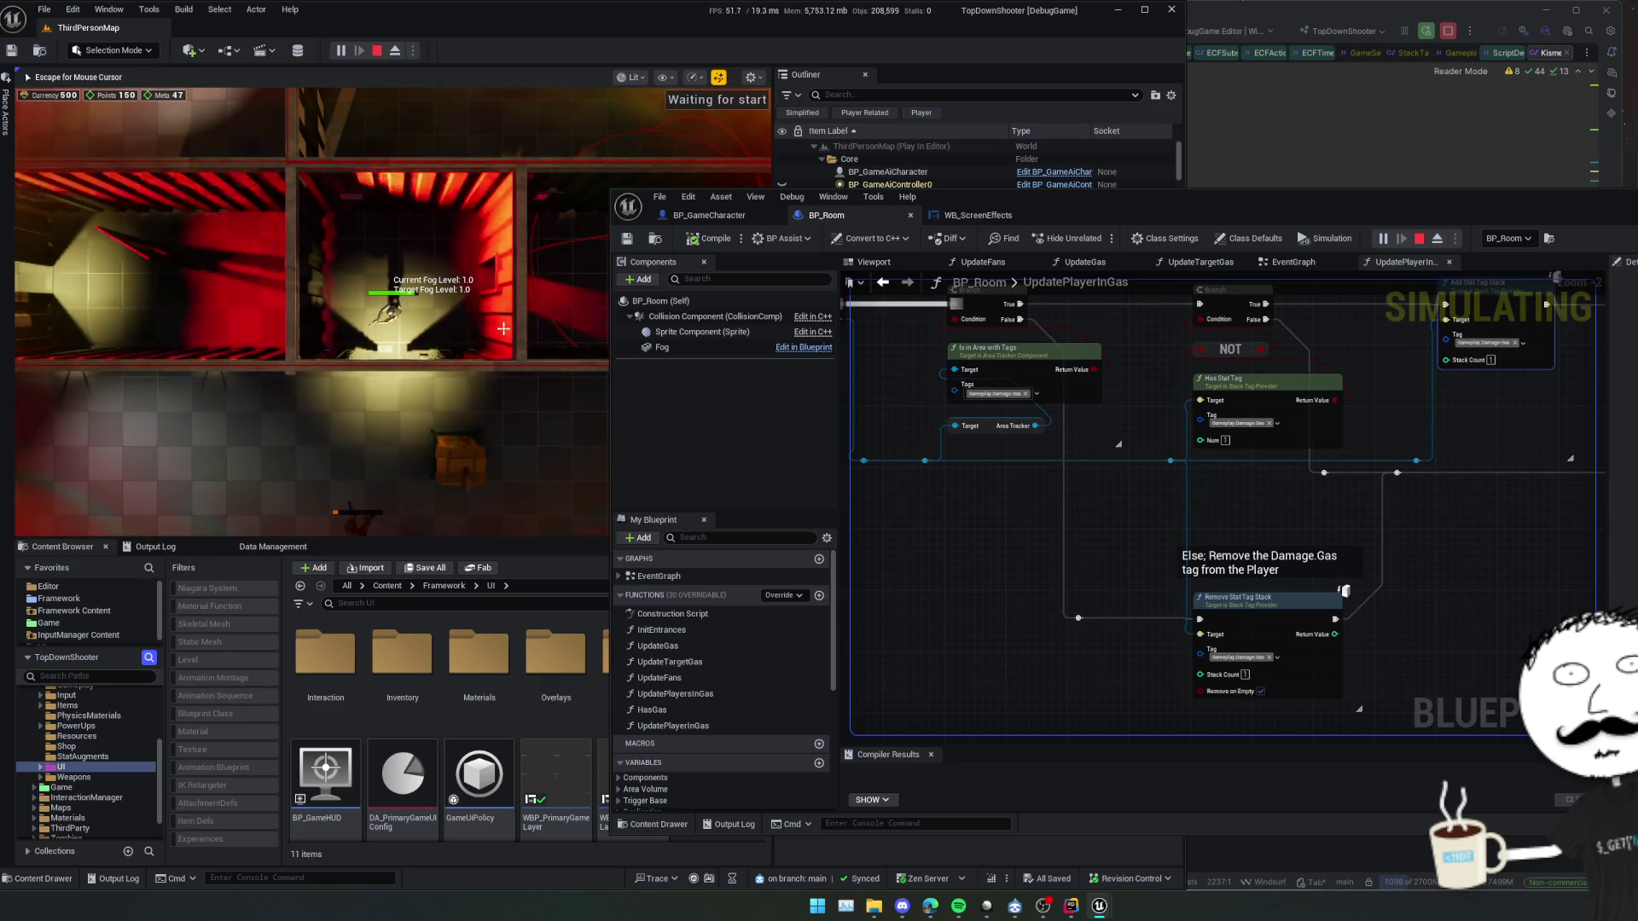
# Walk into and out of the gas room three times, then bring Remove Stat Tag Stack into view
pyautogui.press('w')
pyautogui.press('s')
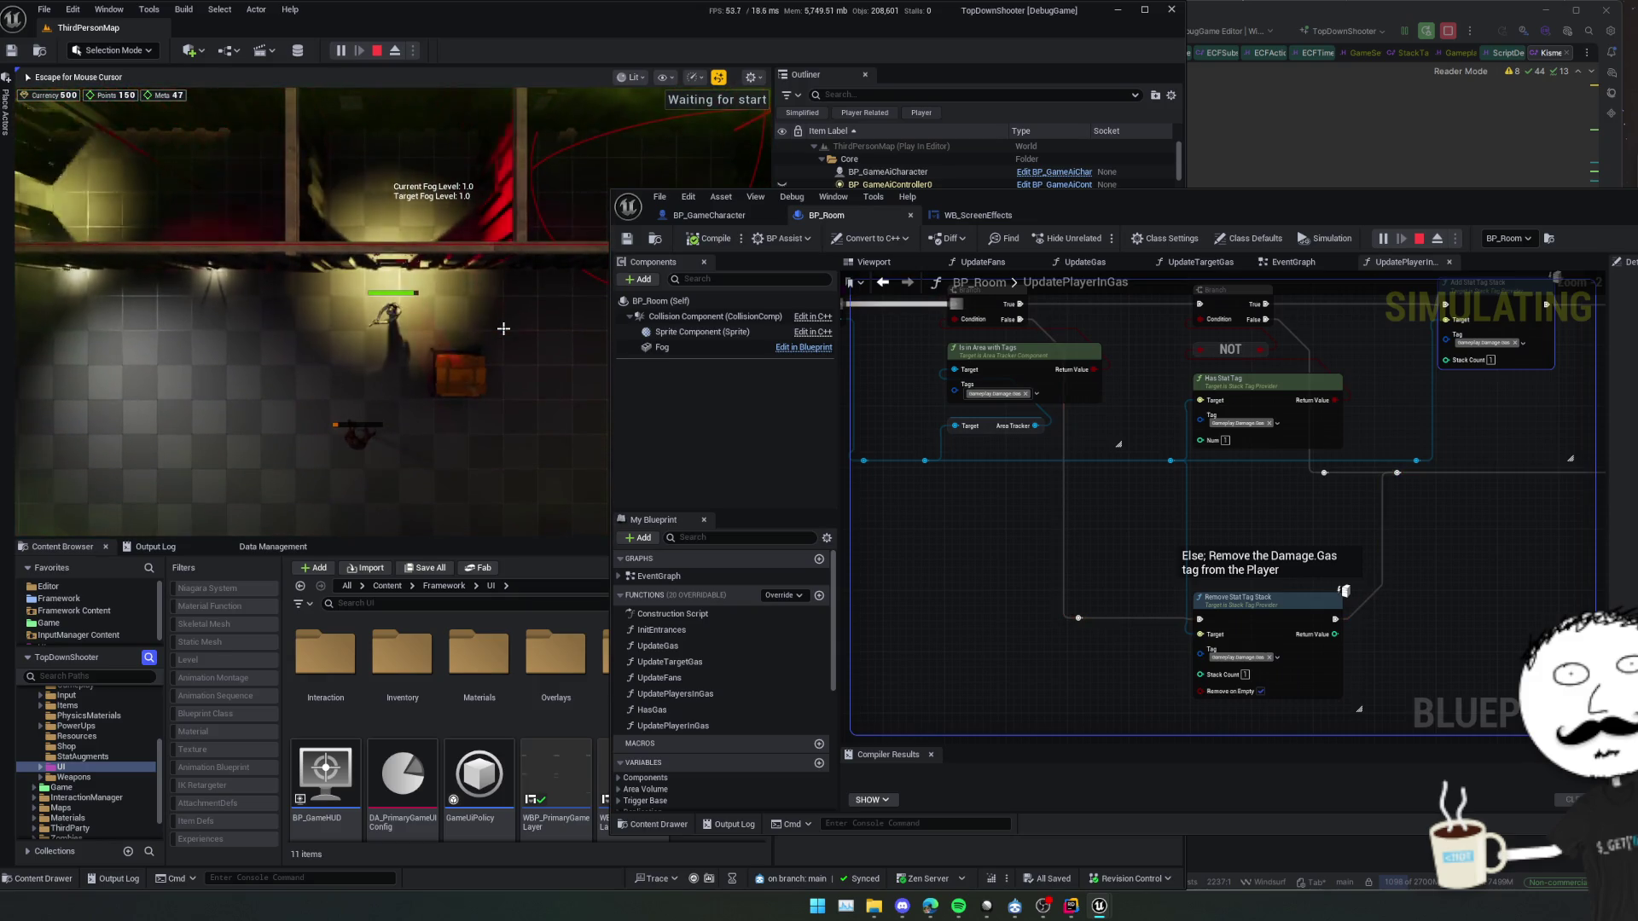
pyautogui.press('w')
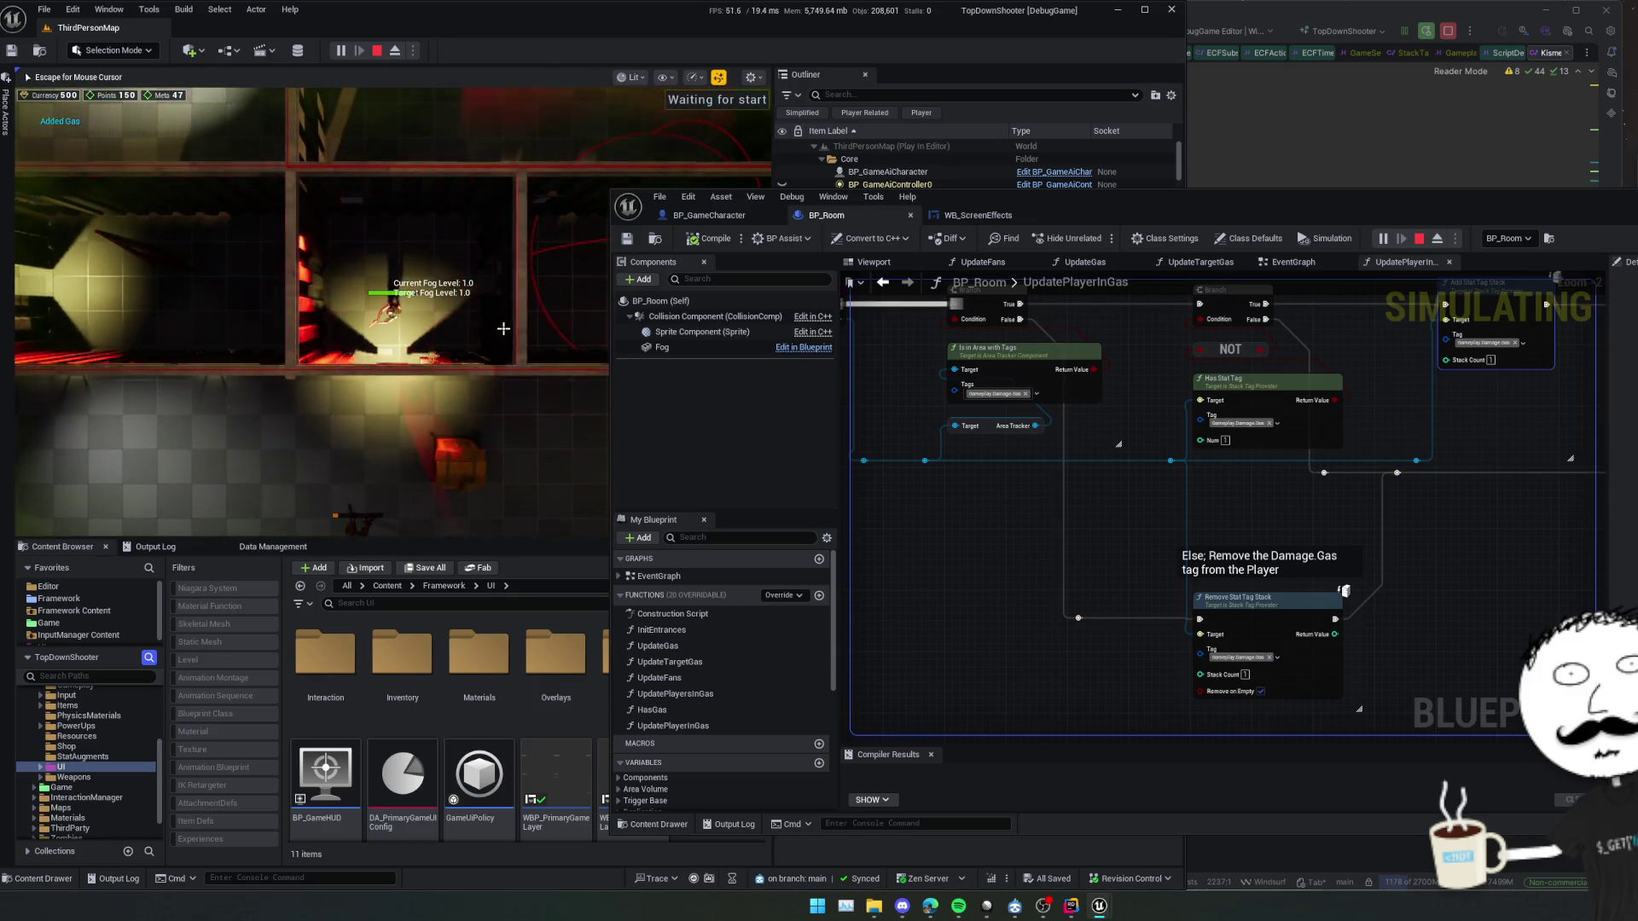
pyautogui.press('s')
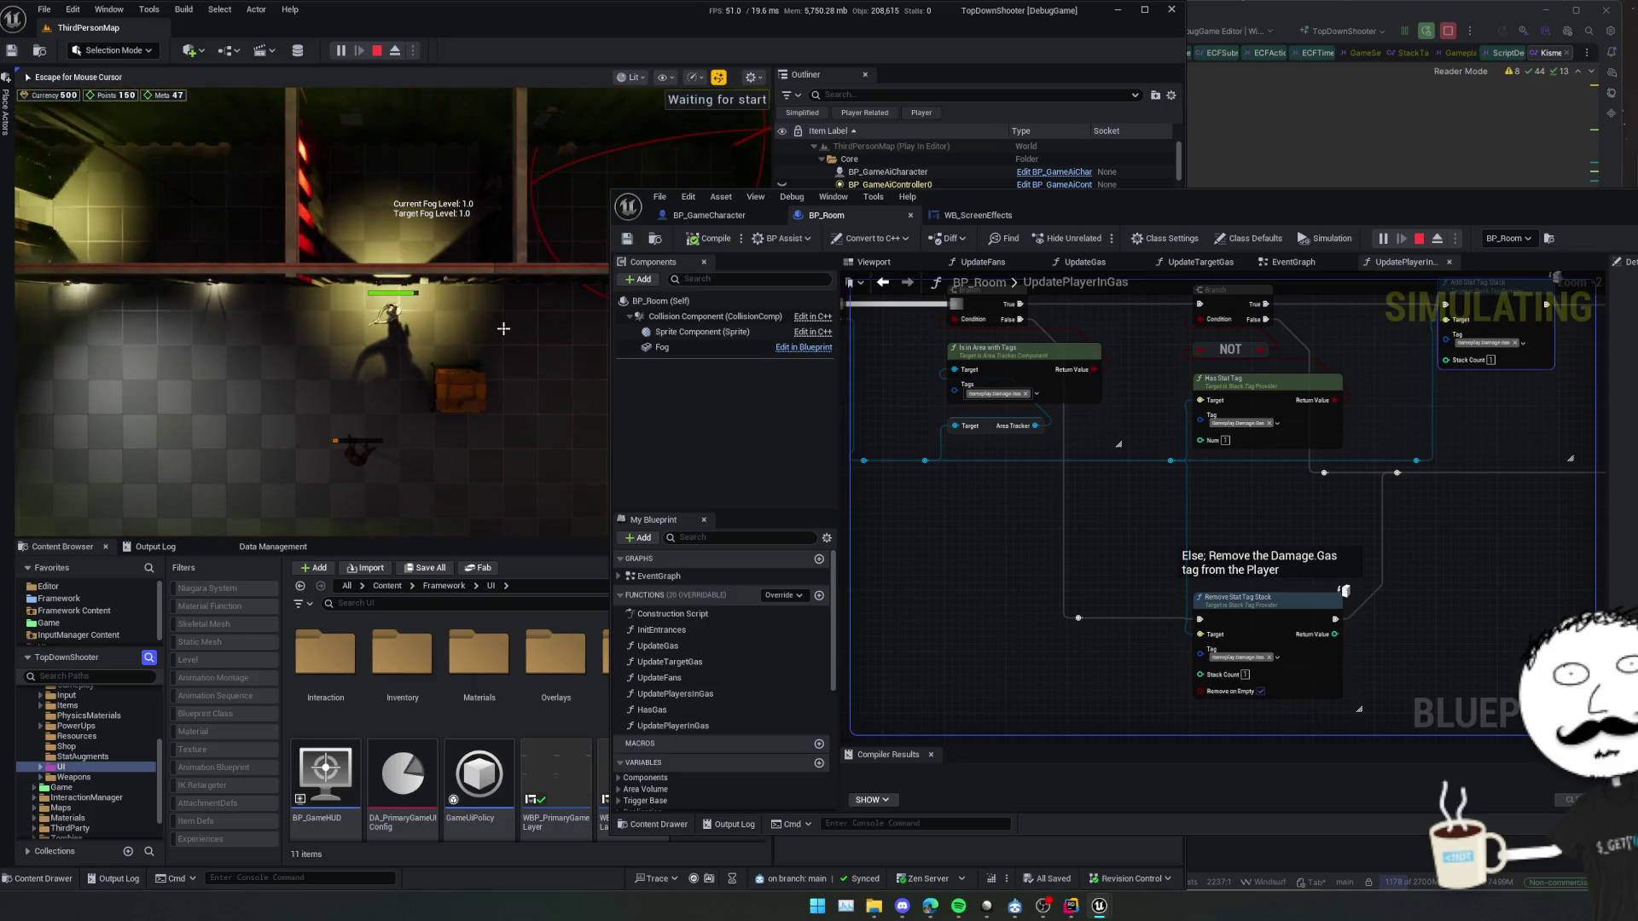
pyautogui.press('w')
pyautogui.press('s')
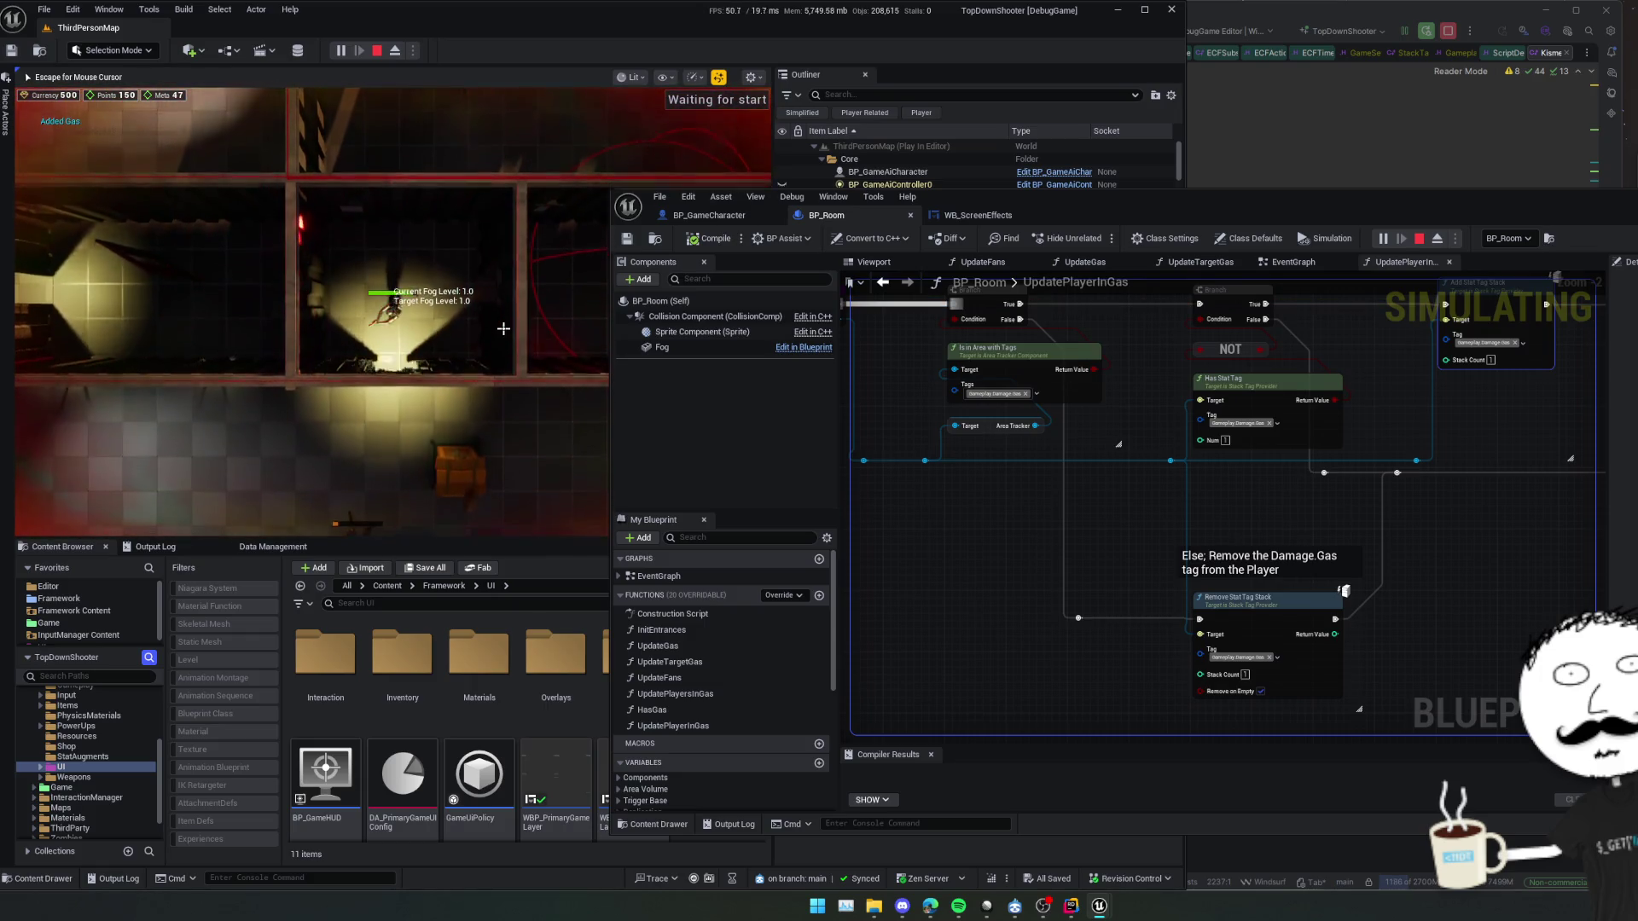
pyautogui.moveTo(1251, 599); pyautogui.dragTo(1039, 551)
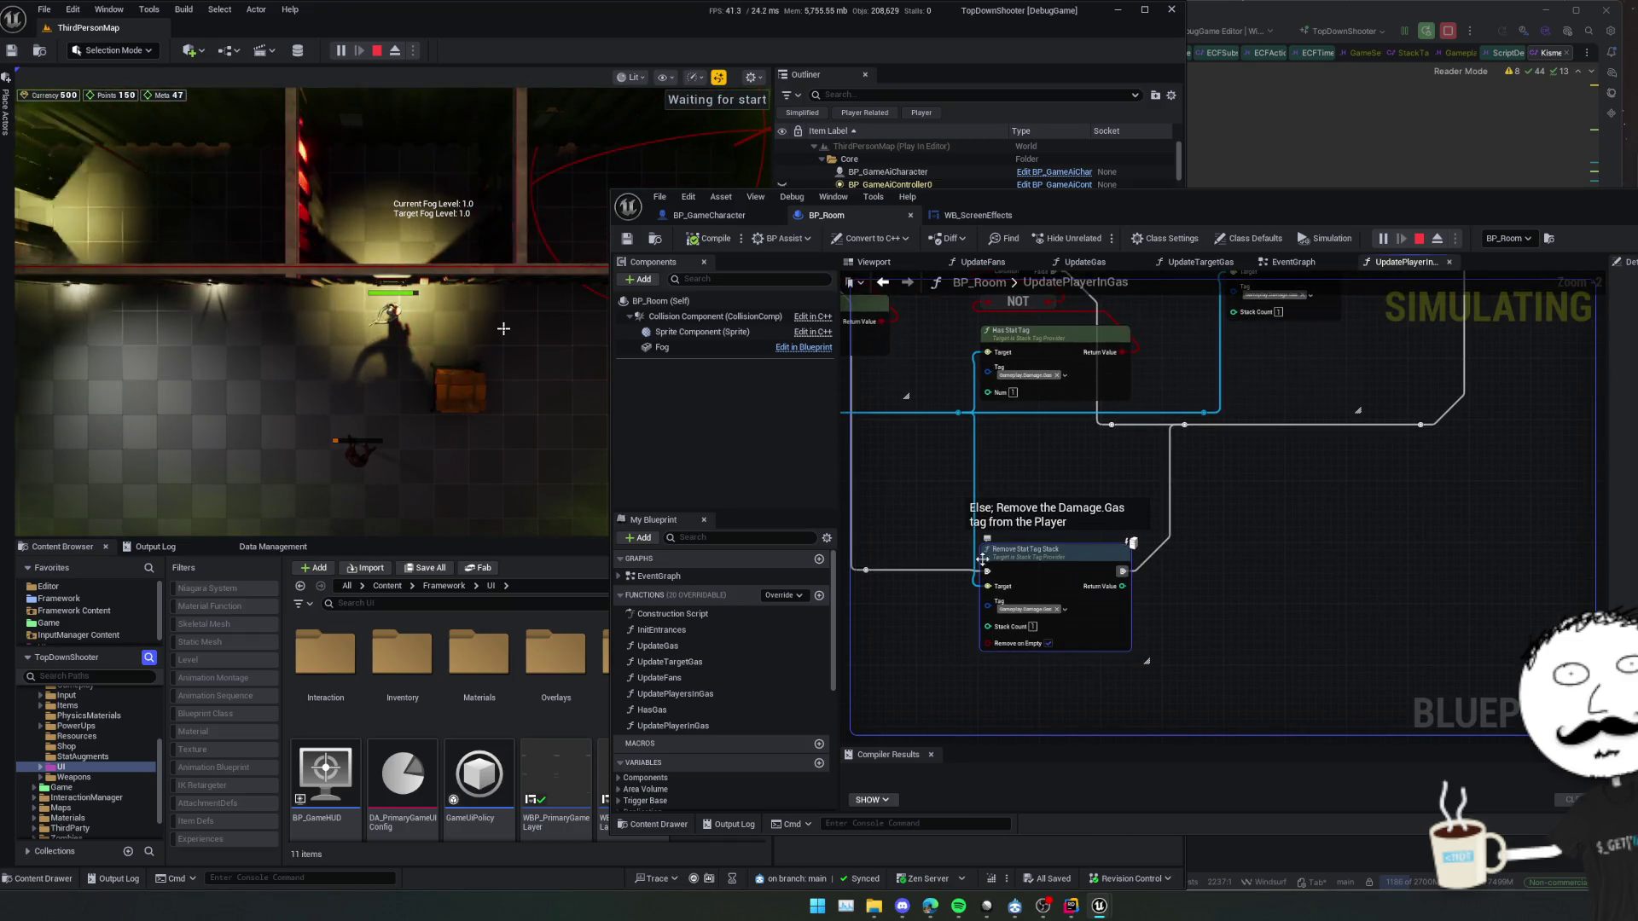
# Find RemoveStatTagStack in StackTagProvider.cpp, breakpoint its RemoveStack call, and return to the game
pyautogui.click(1282, 174)
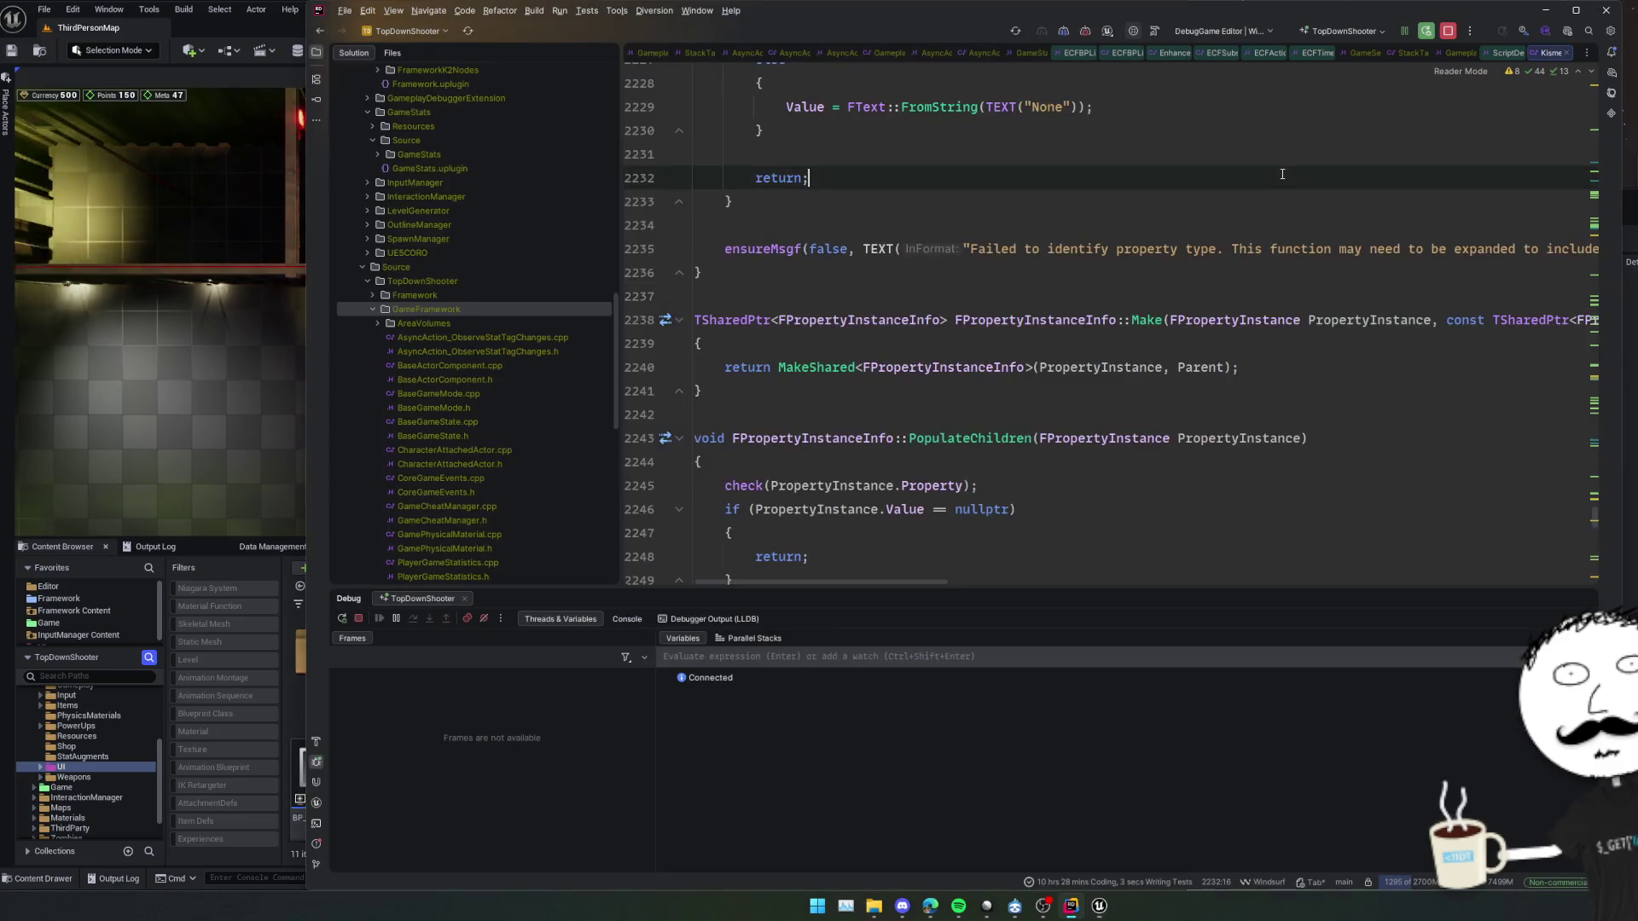
pyautogui.hotkey('ctrl', 'shift', 'f')
pyautogui.write('RemoveSta')
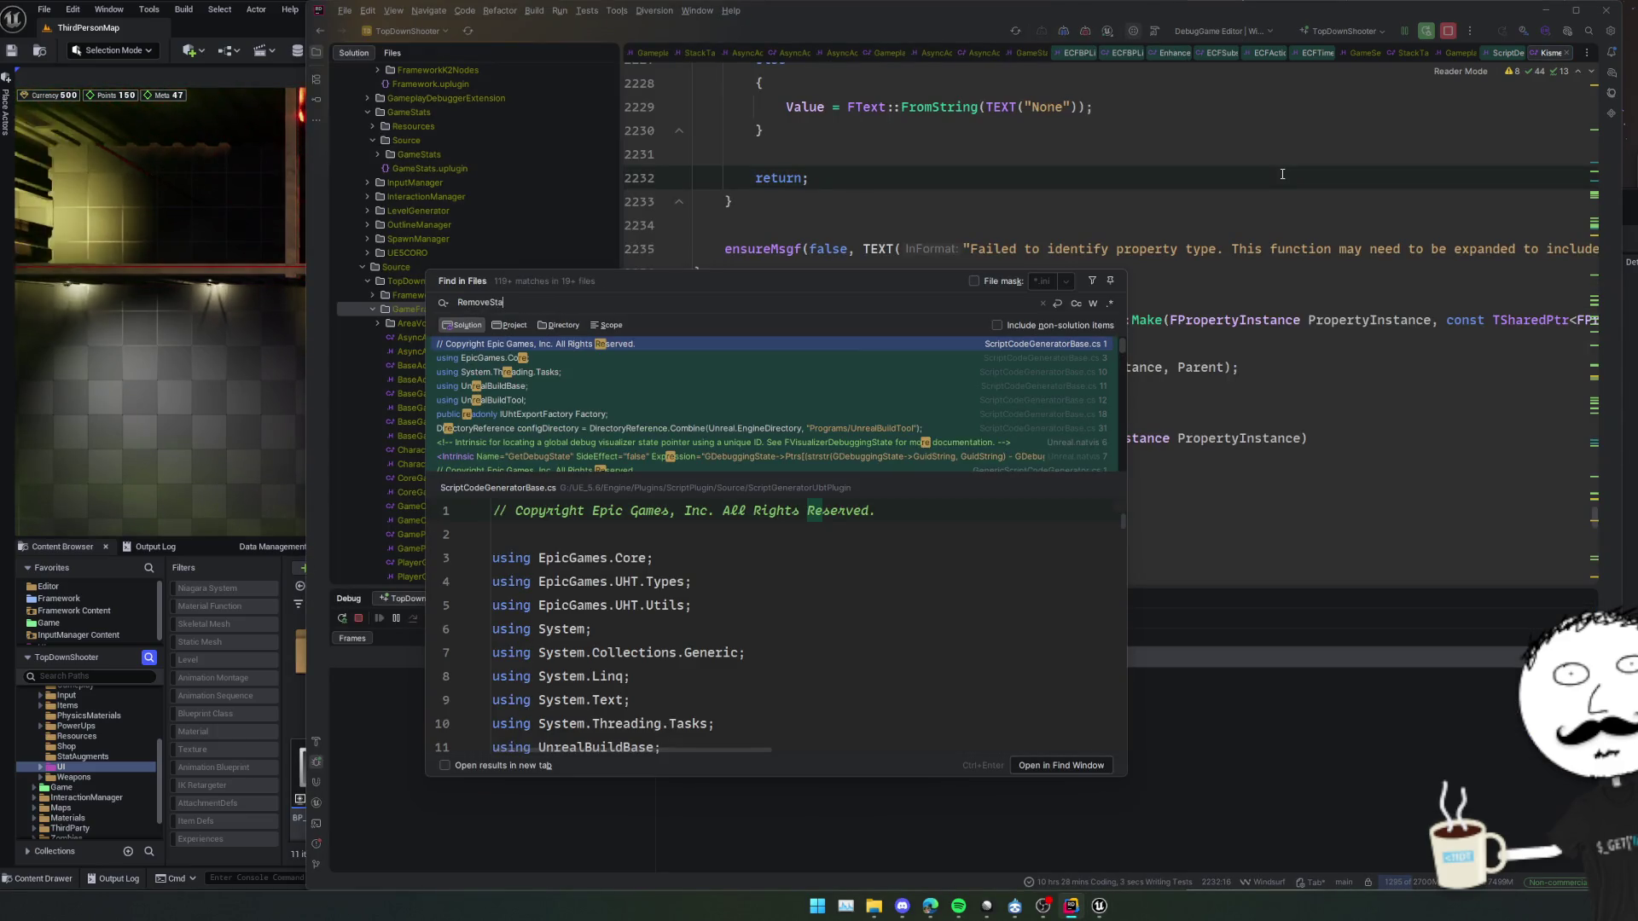
pyautogui.write('tTagStack')
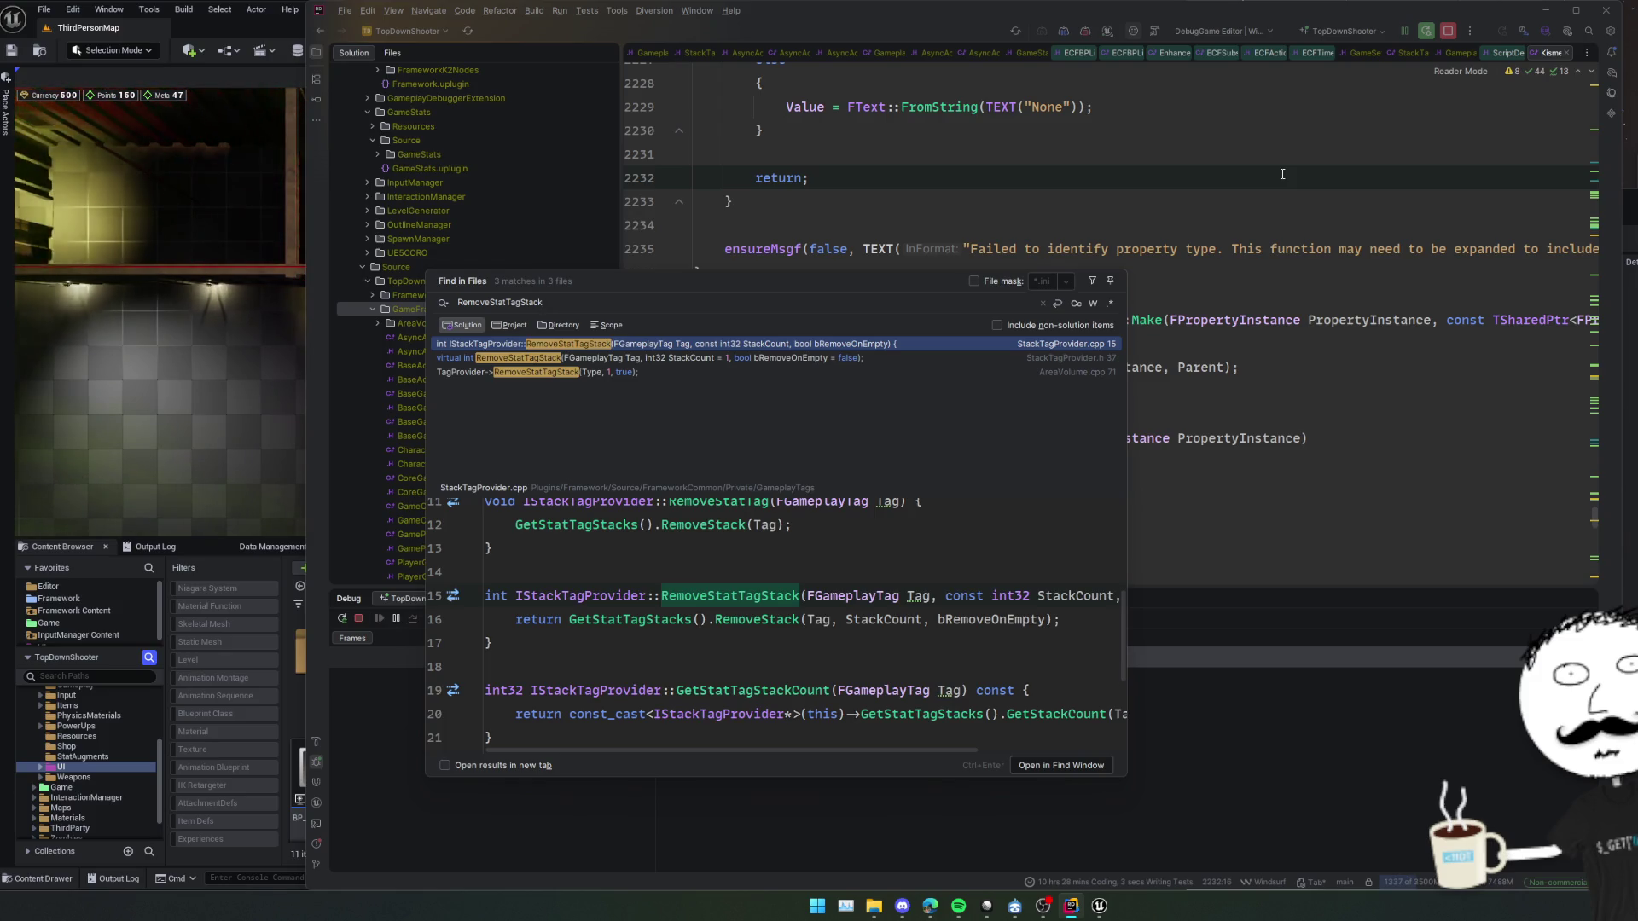
pyautogui.press('Return')
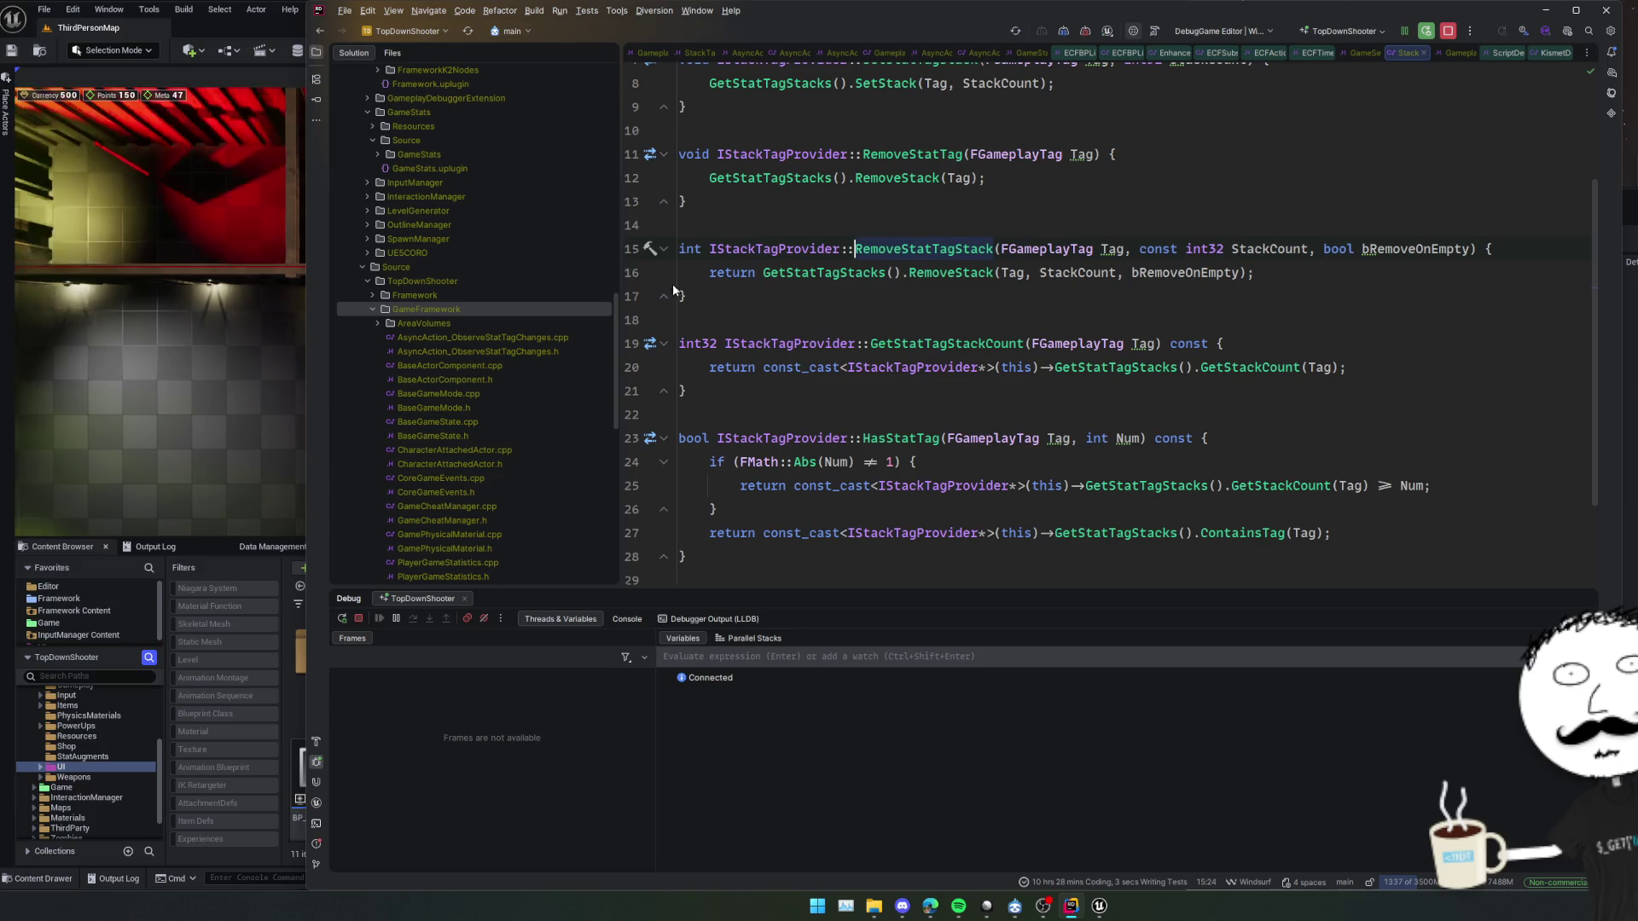
pyautogui.click(633, 273)
pyautogui.click(236, 370)
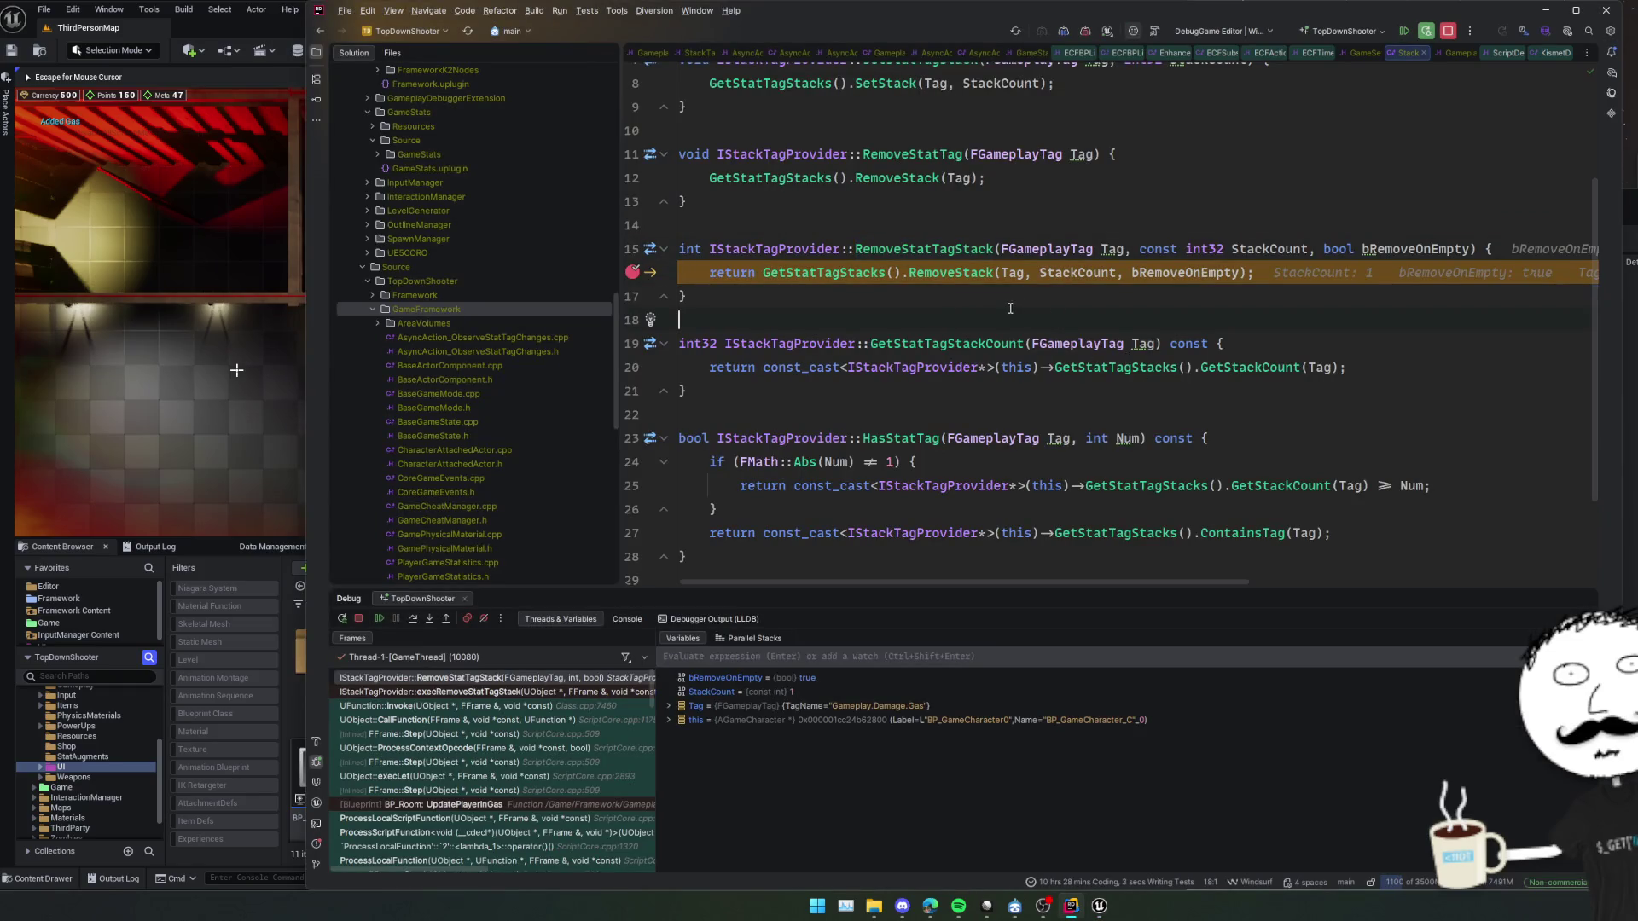
# Step into RemoveStack and advance into the tag-stack loop's first comparison
pyautogui.click(430, 619)
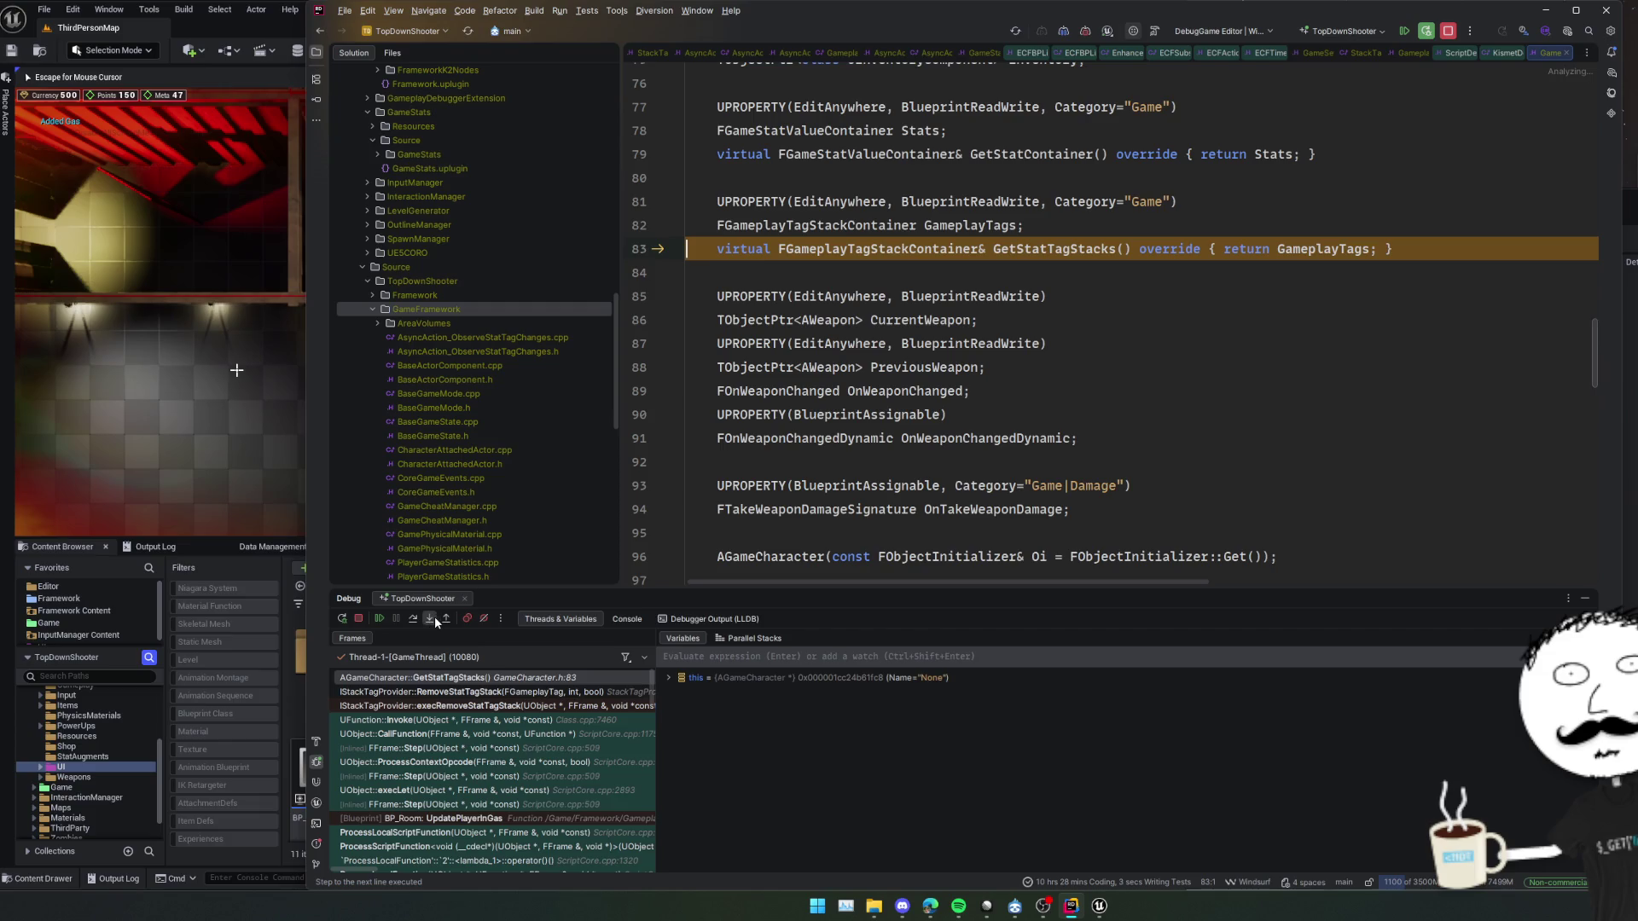
pyautogui.click(446, 619)
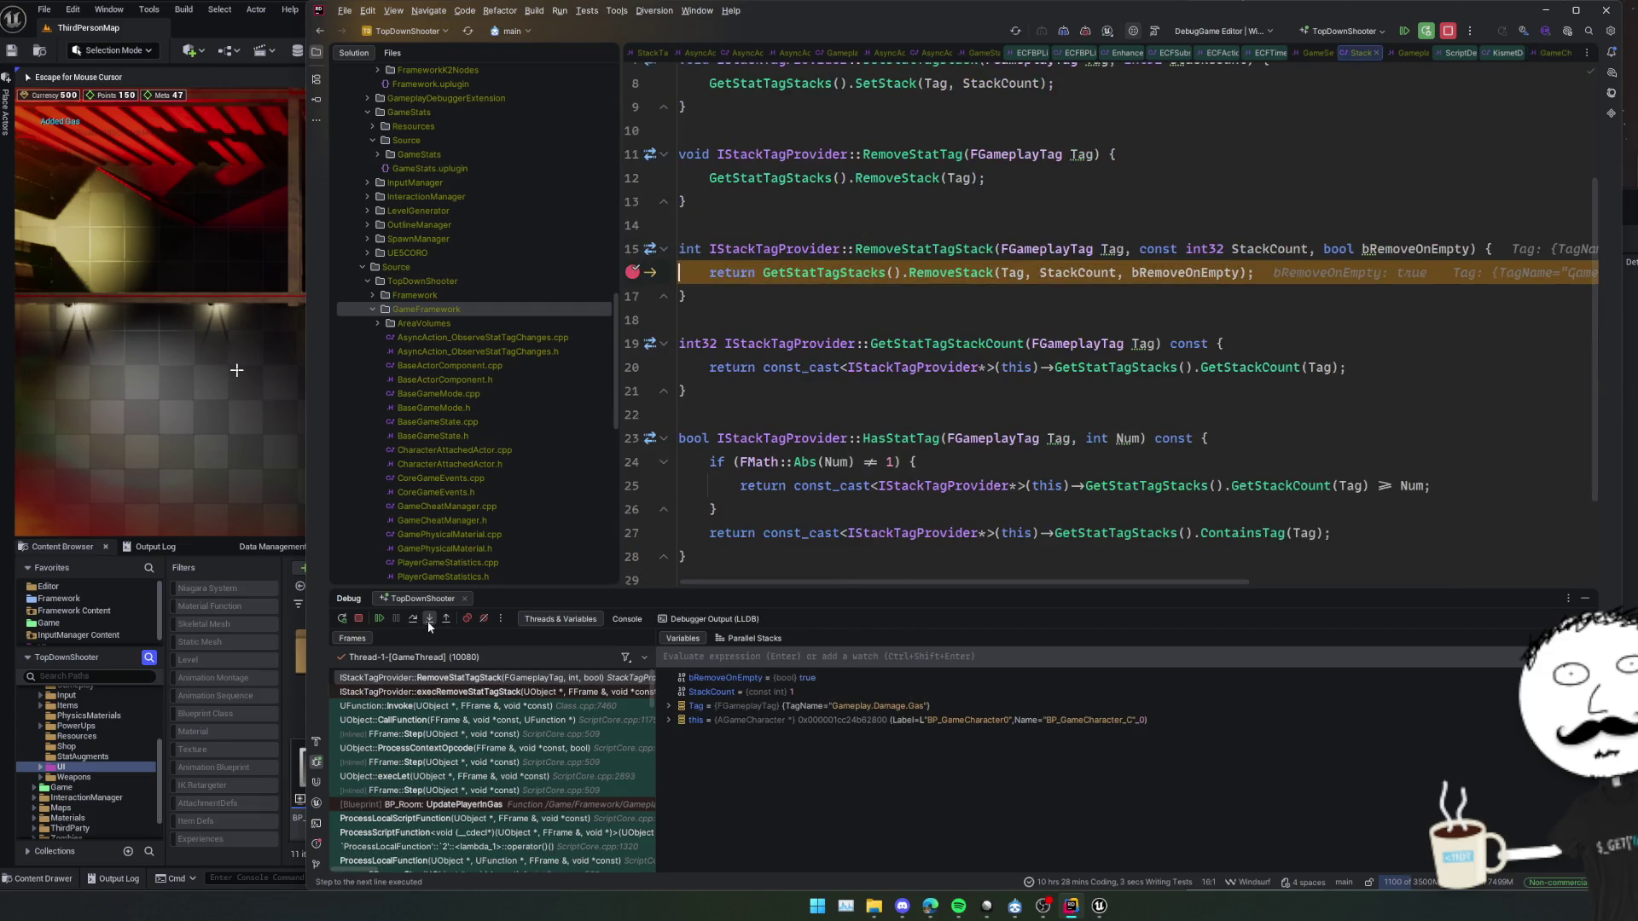
pyautogui.click(429, 619)
pyautogui.click(414, 621)
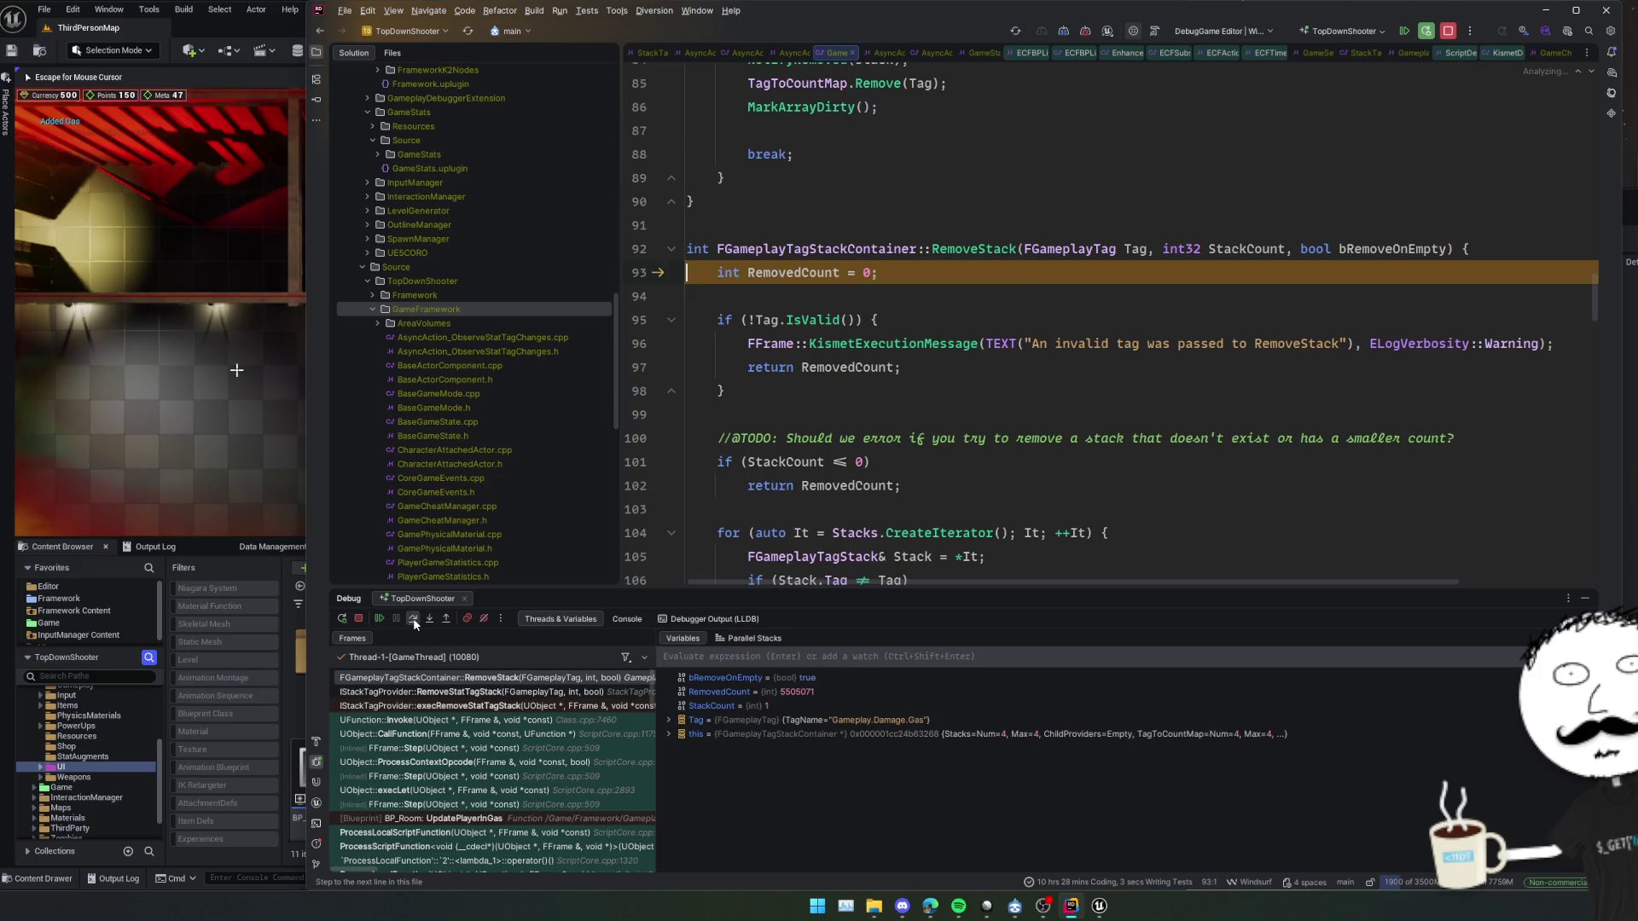
pyautogui.click(414, 621)
pyautogui.click(414, 621)
pyautogui.click(414, 621)
pyautogui.click(414, 621)
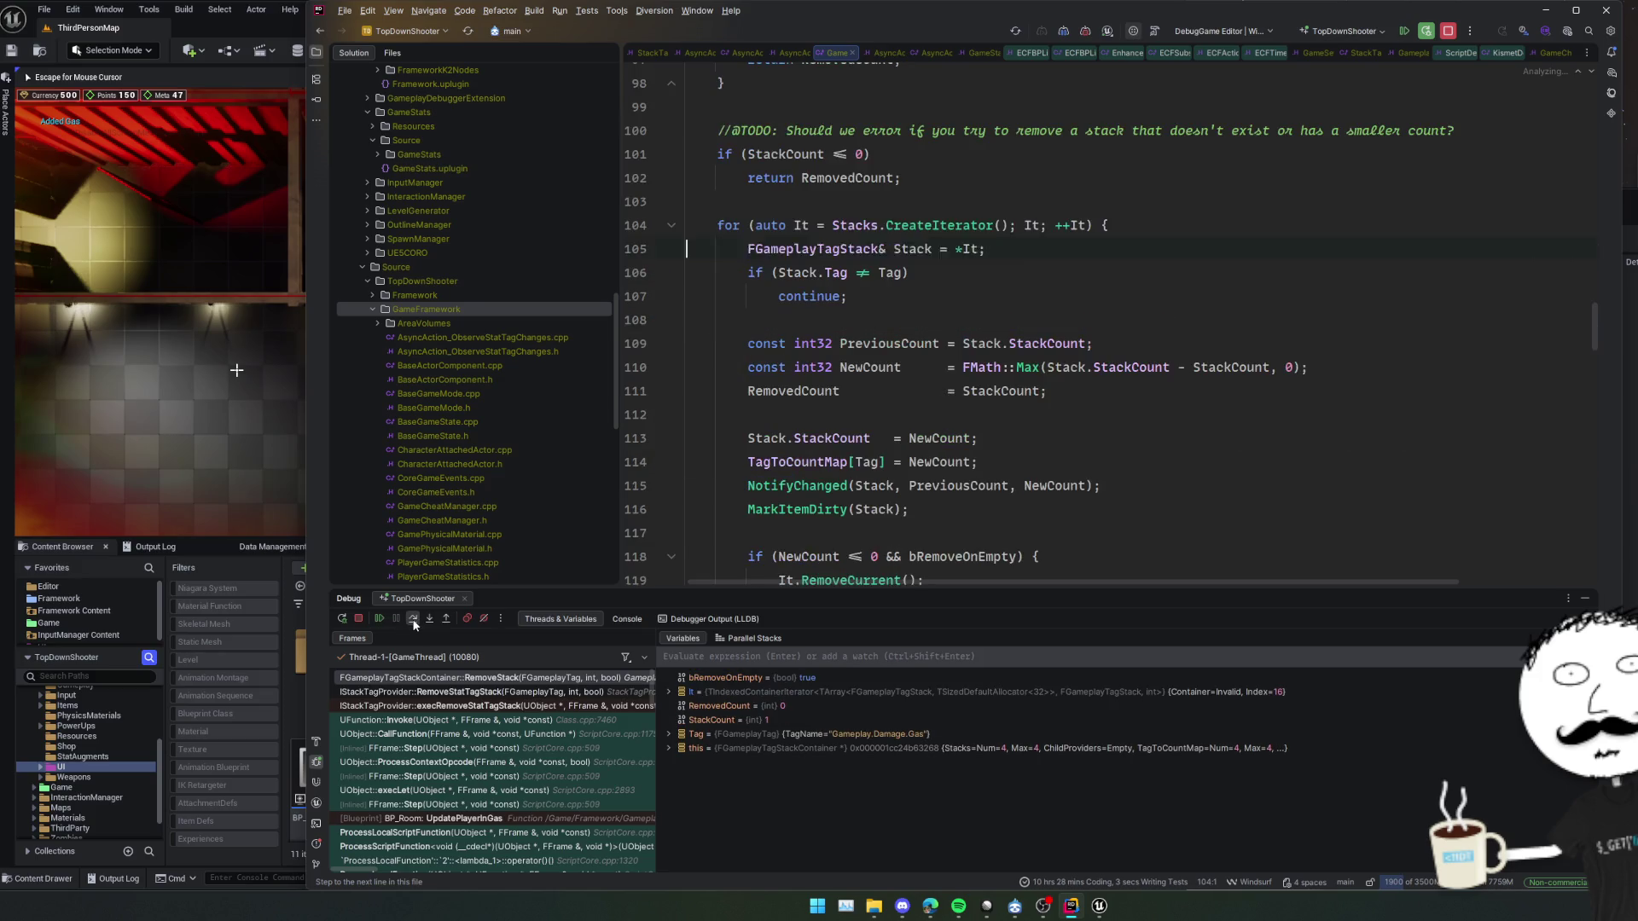
pyautogui.click(414, 621)
# Step to the Gameplay.Damage.Gas stack and through its count calculation and assignment
pyautogui.click(414, 621)
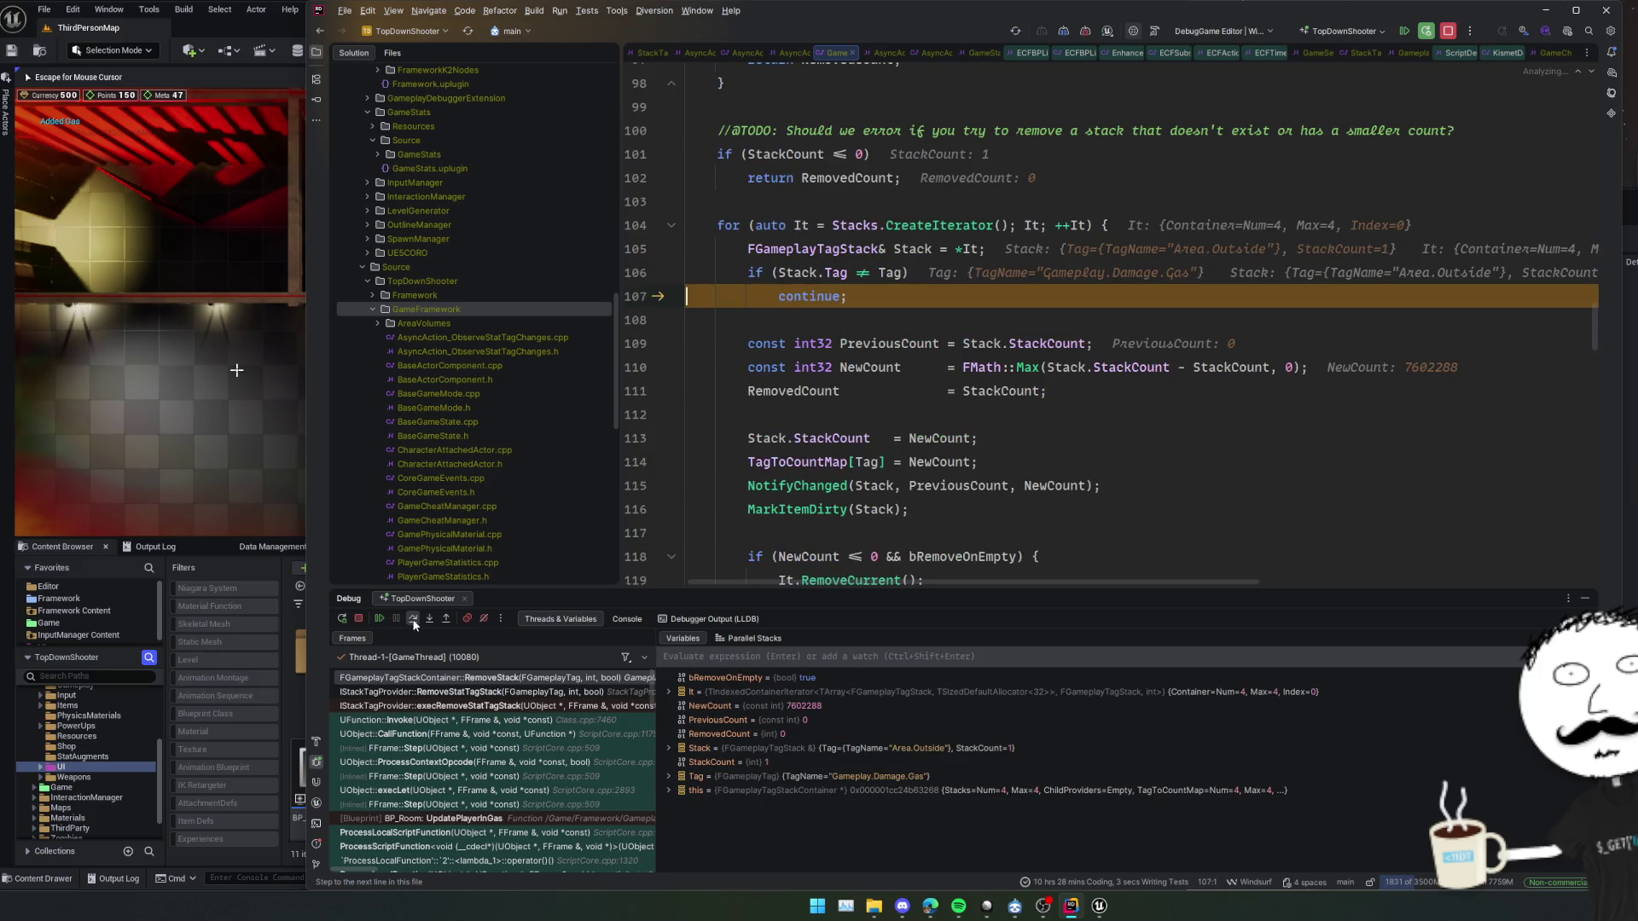
pyautogui.click(413, 621)
pyautogui.click(413, 621)
pyautogui.click(414, 621)
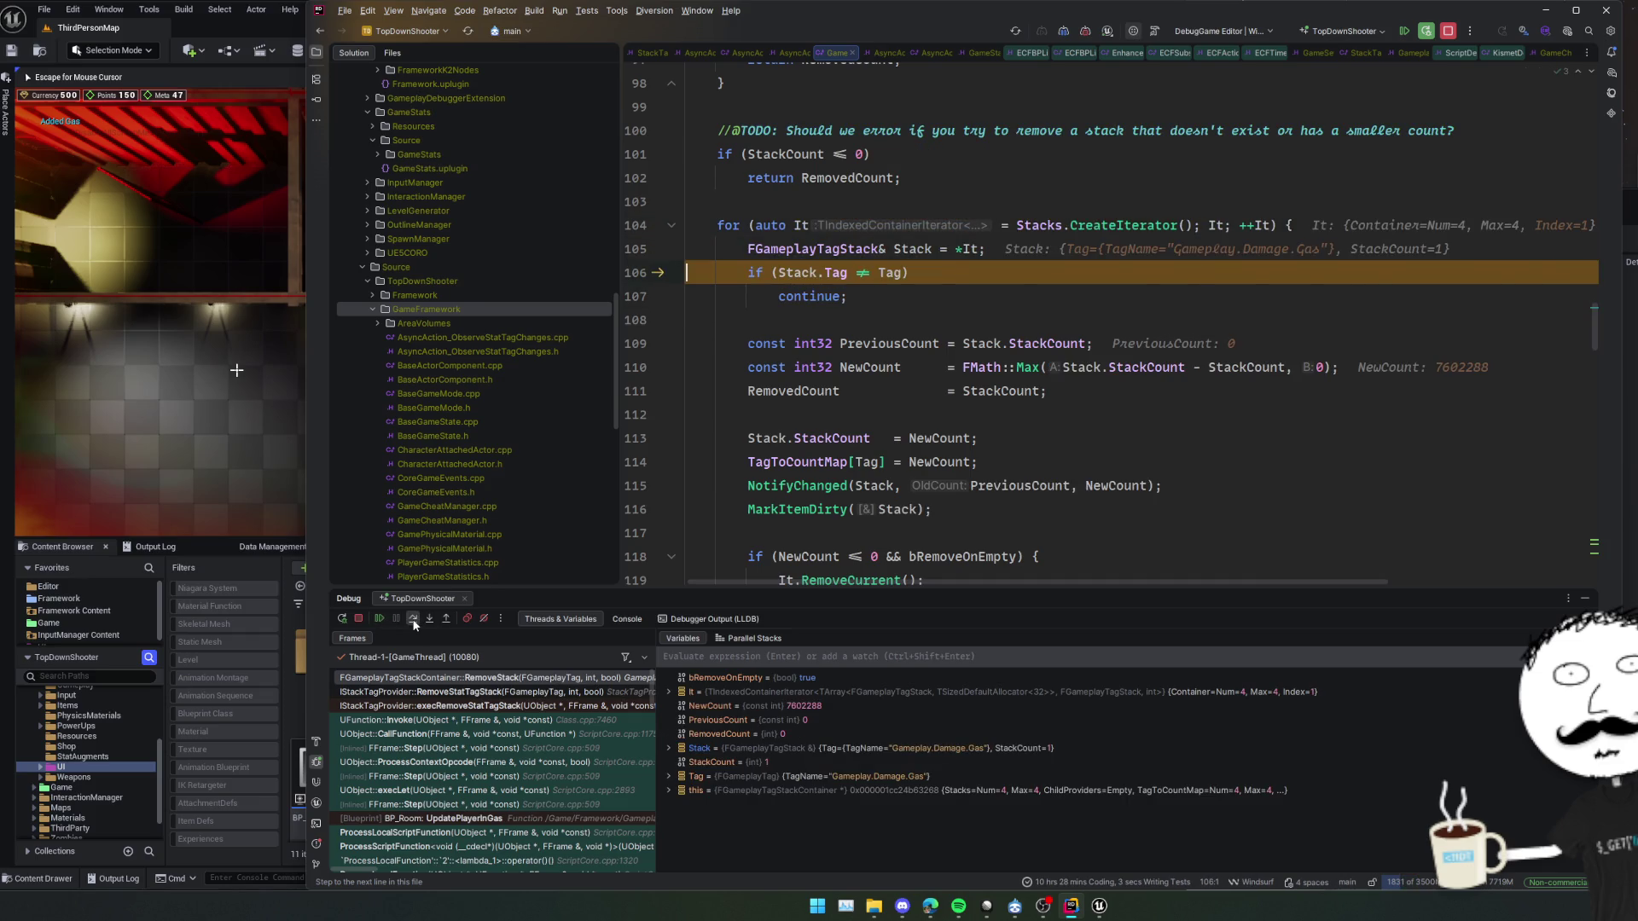
pyautogui.click(414, 621)
pyautogui.click(414, 621)
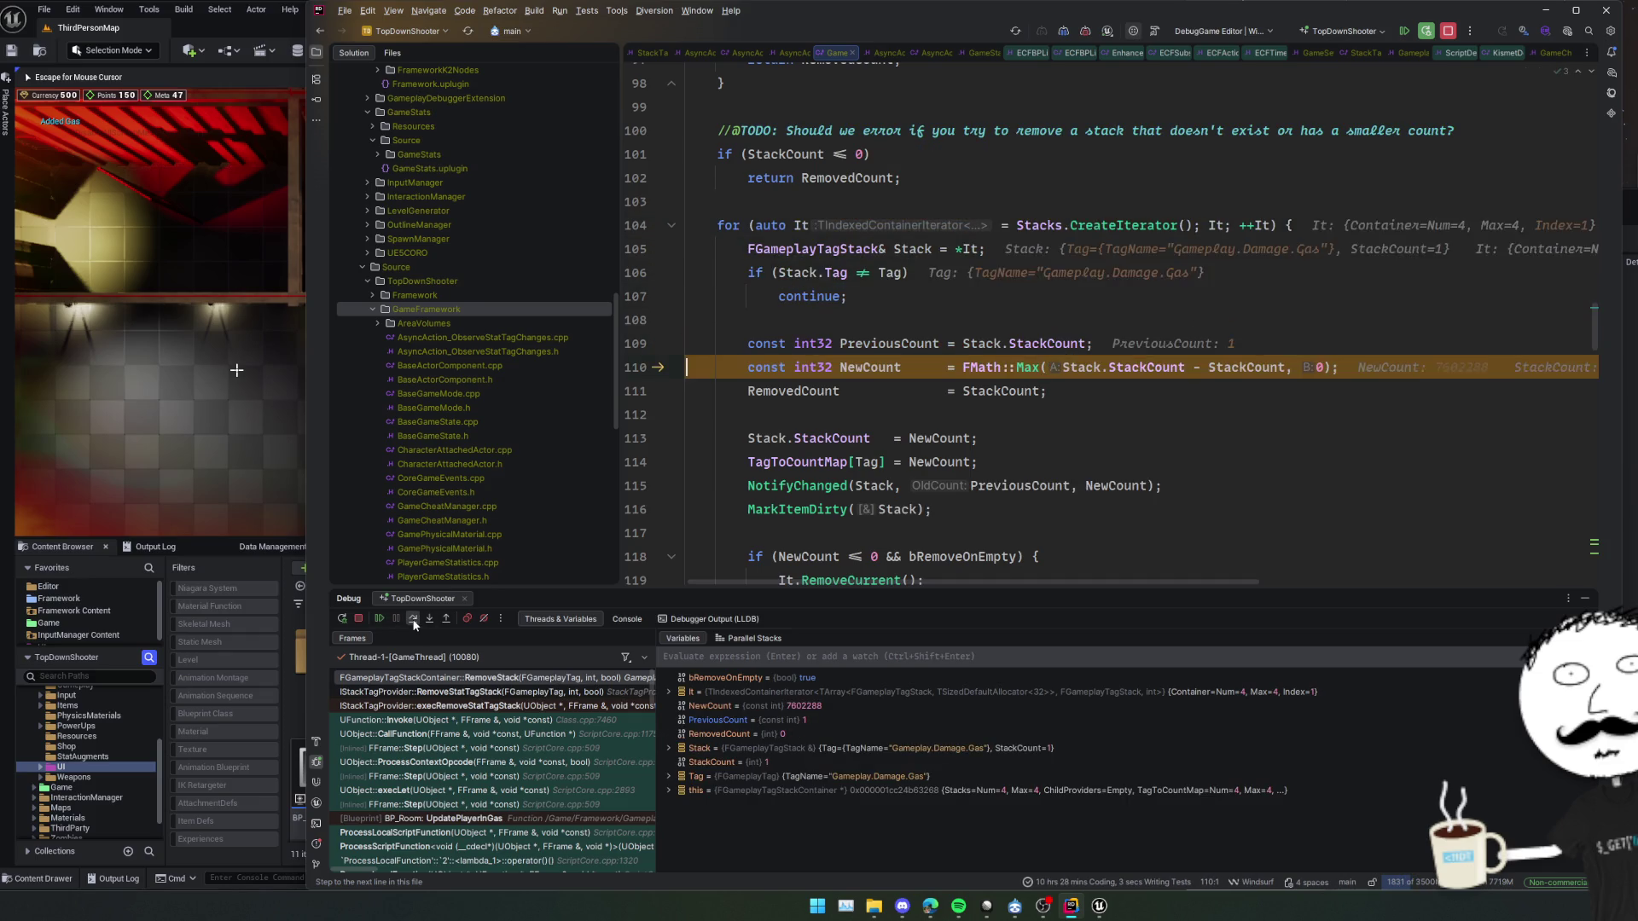
pyautogui.click(414, 621)
pyautogui.click(414, 621)
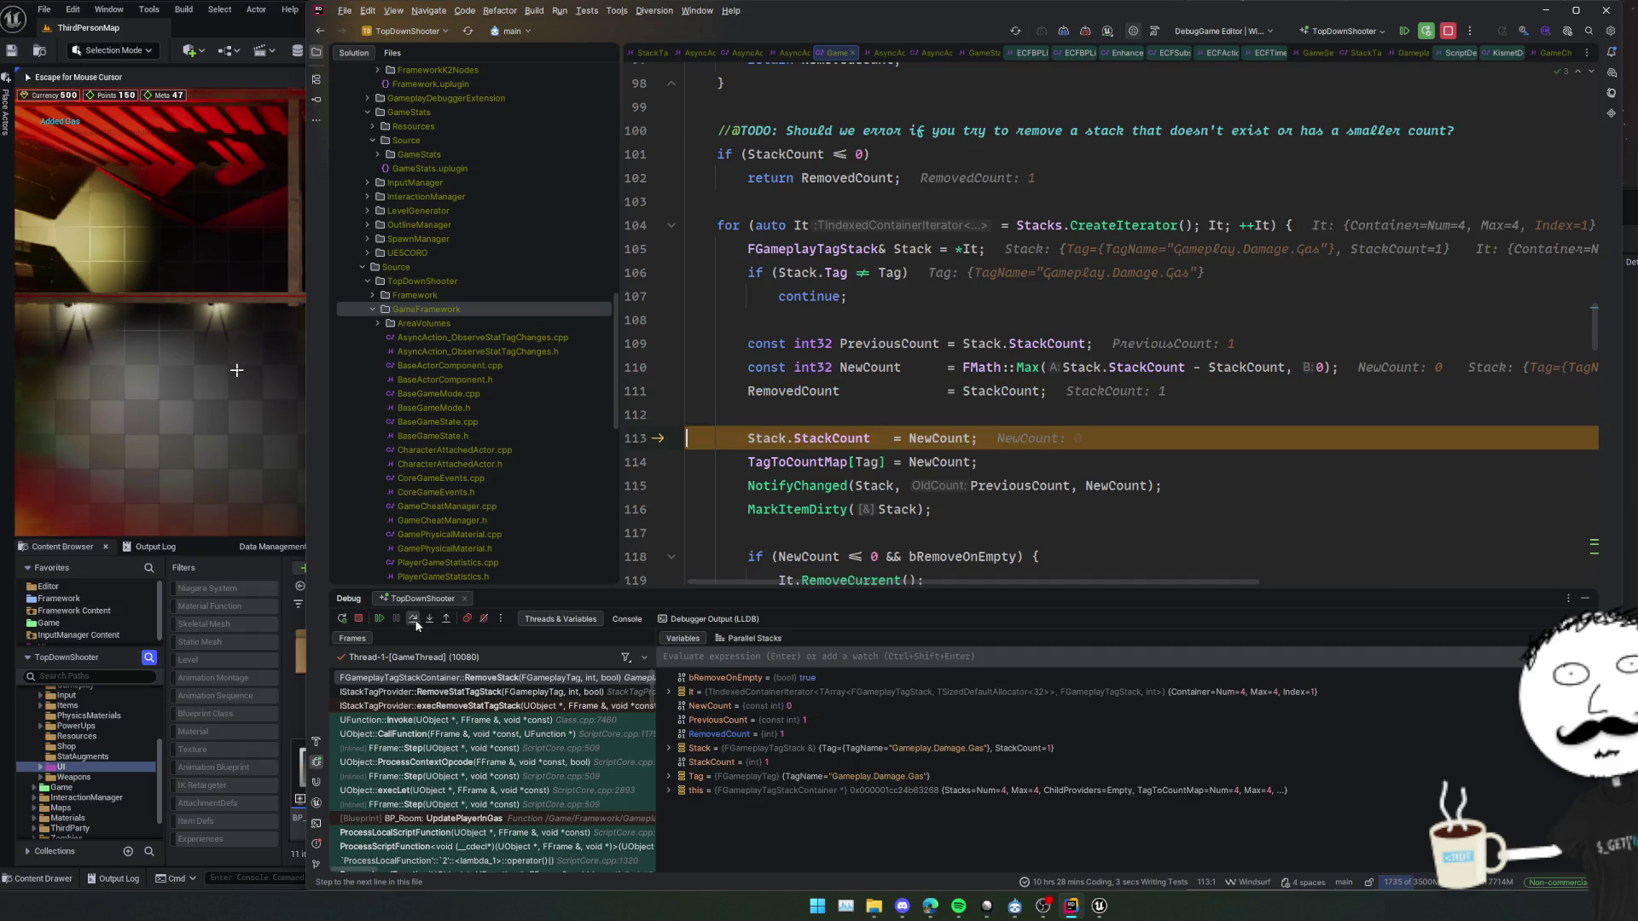
# Step through NotifyChanged, MarkItemDirty and the empty-stack check past It.RemoveCurrent()
pyautogui.scroll(-2, 841, 504)
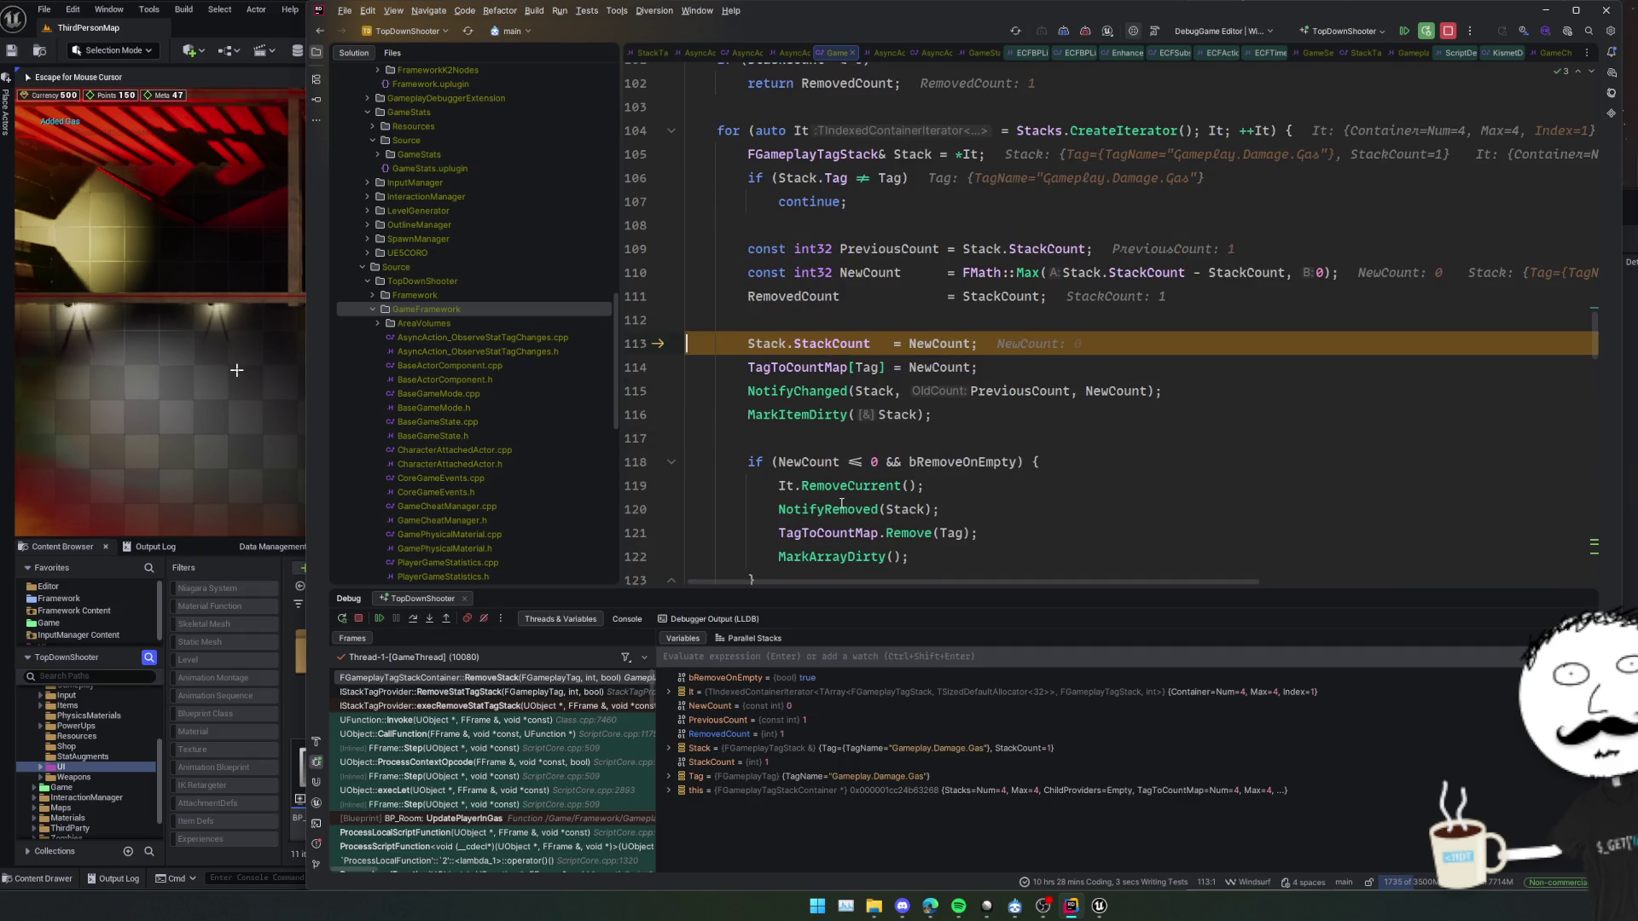
pyautogui.click(414, 621)
pyautogui.click(414, 621)
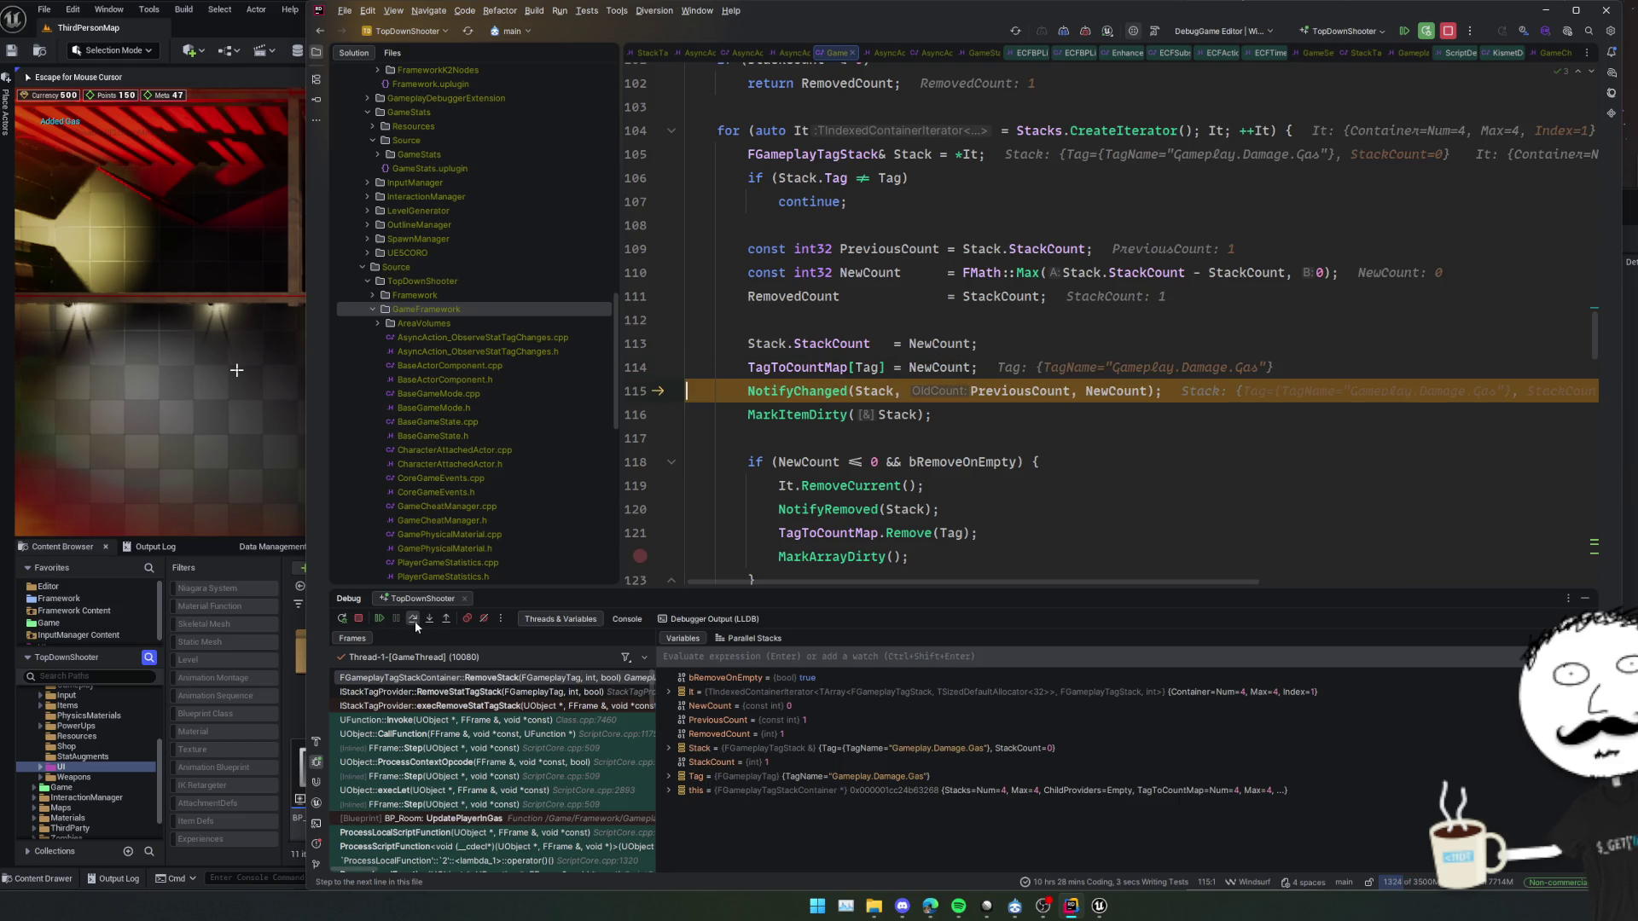
pyautogui.click(414, 621)
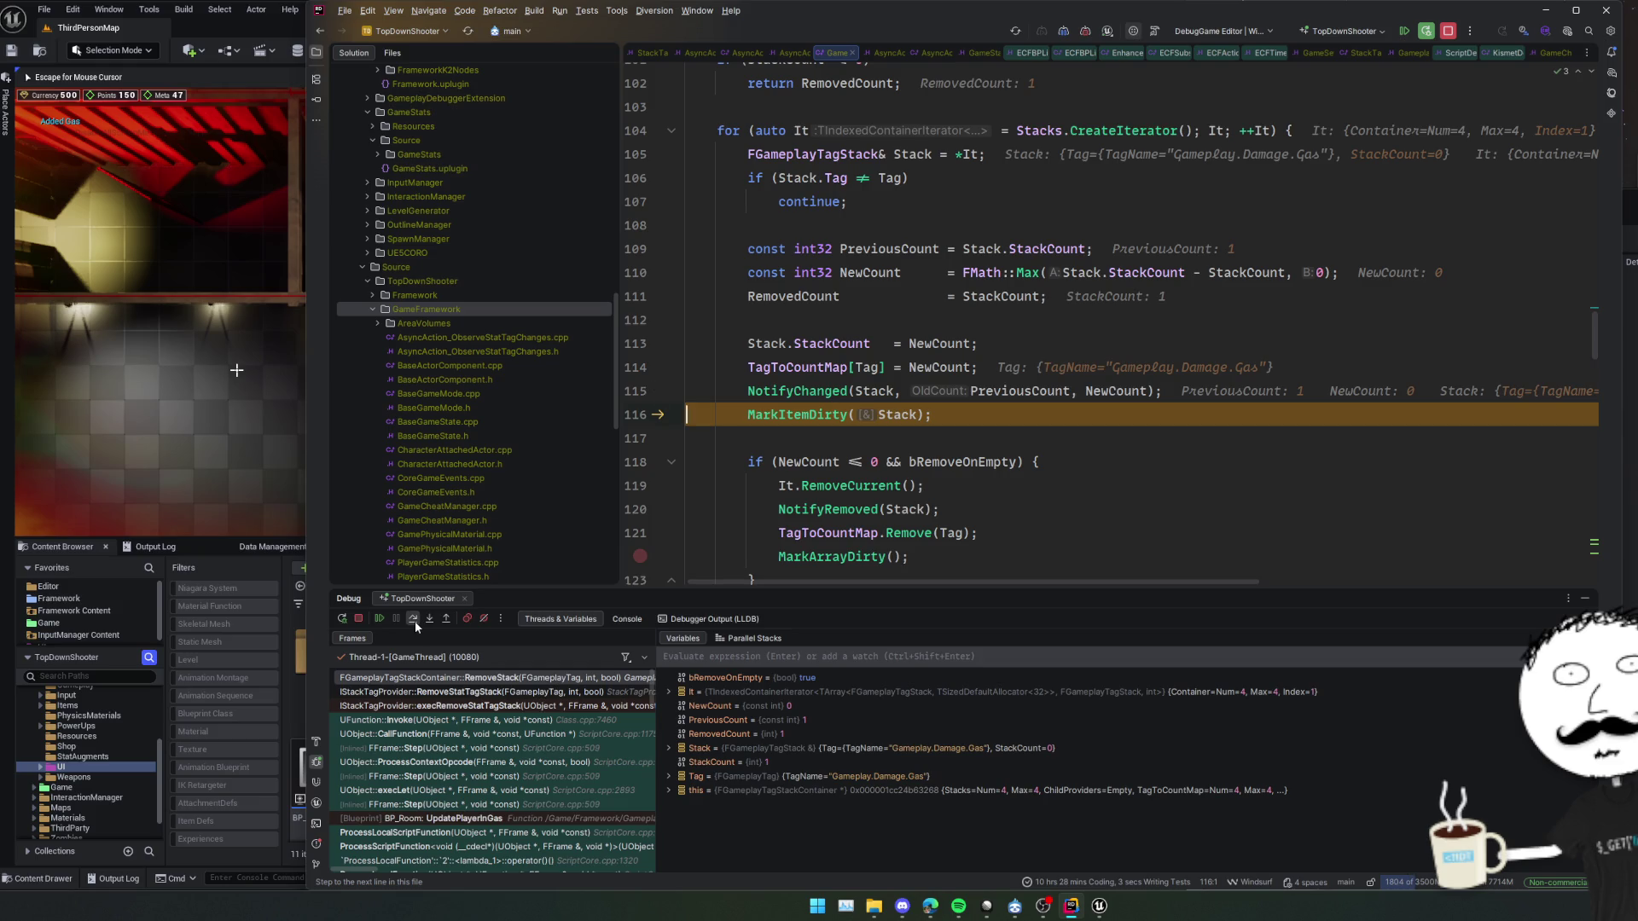
pyautogui.click(415, 621)
pyautogui.click(414, 621)
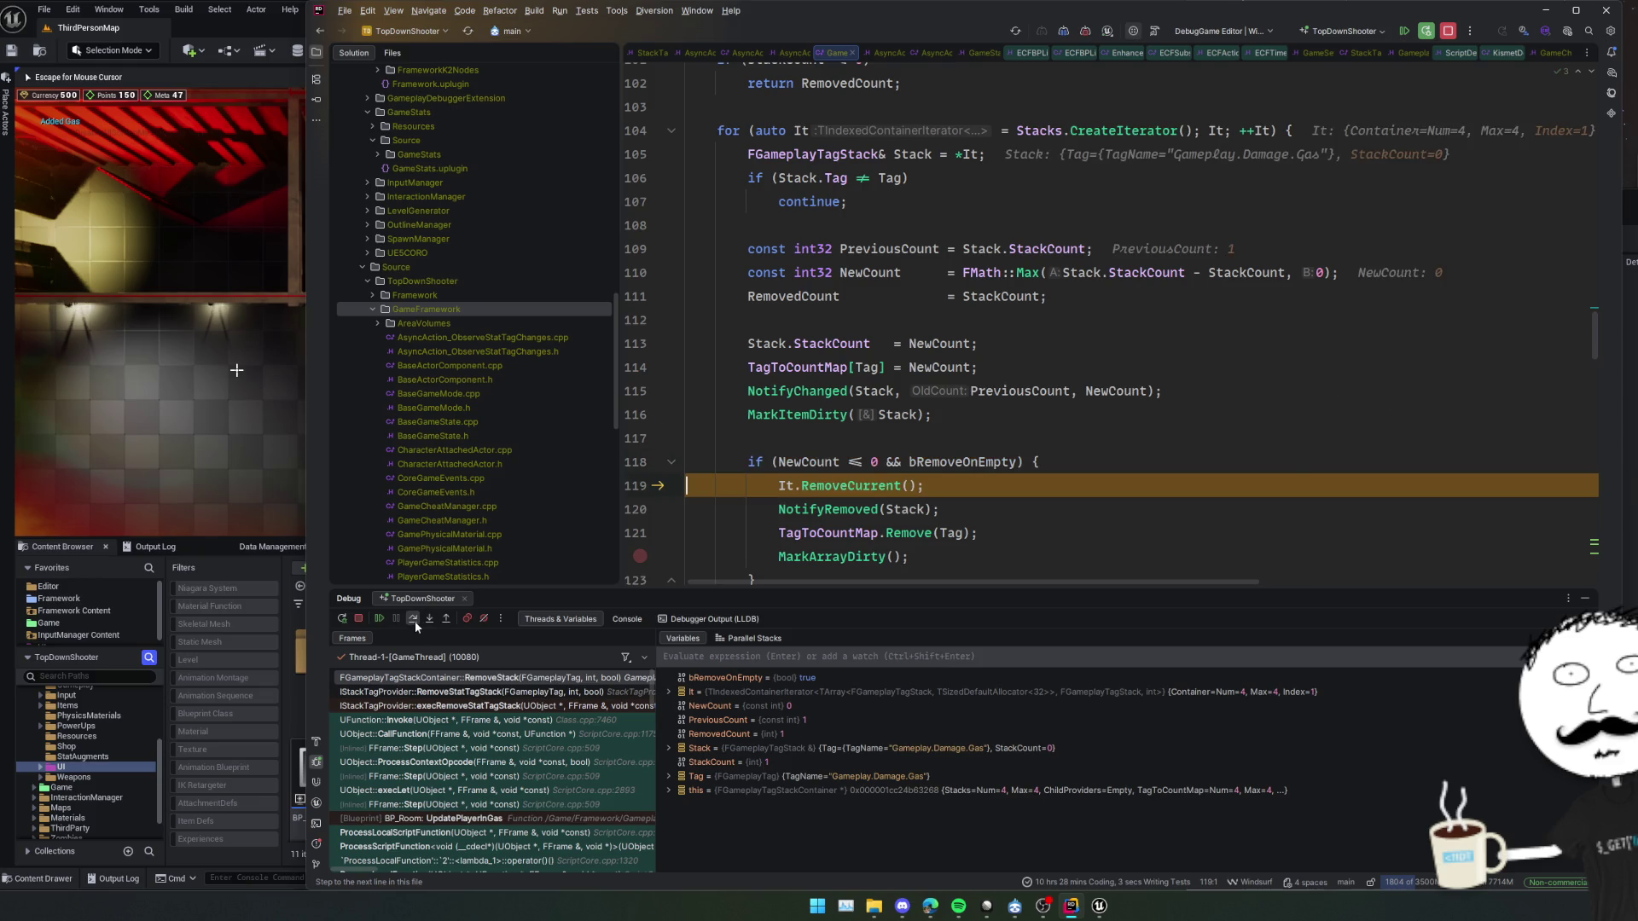
pyautogui.click(415, 621)
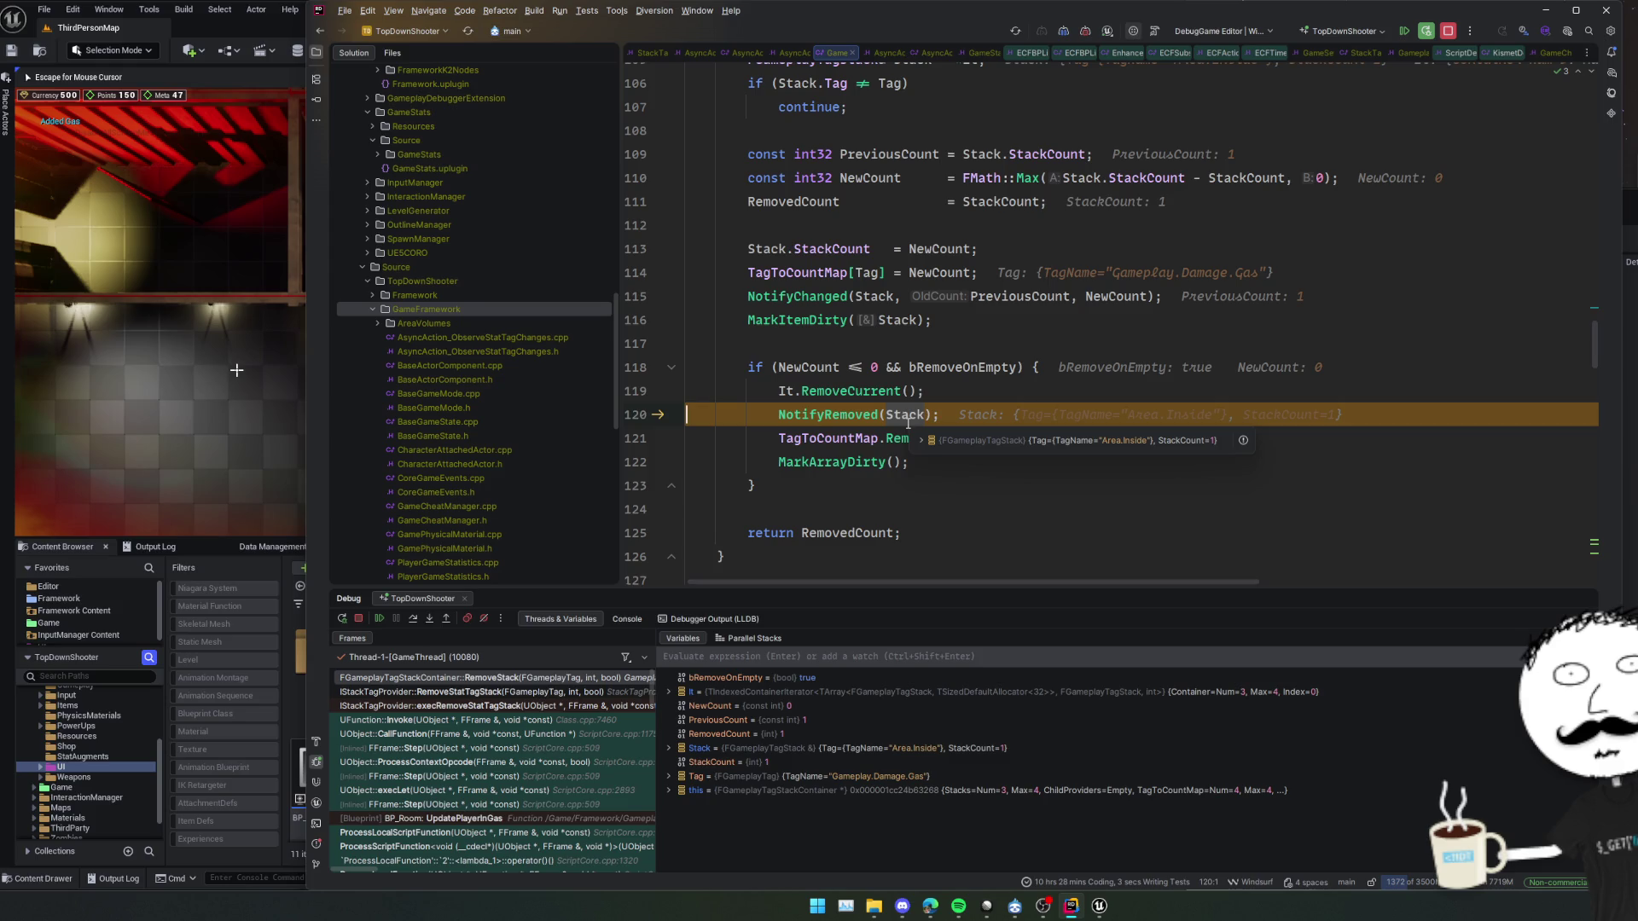
# Check that Stack now holds the Area.Inside entry after RemoveCurrent, then select lines 120–122
pyautogui.scroll(3, 908, 423)
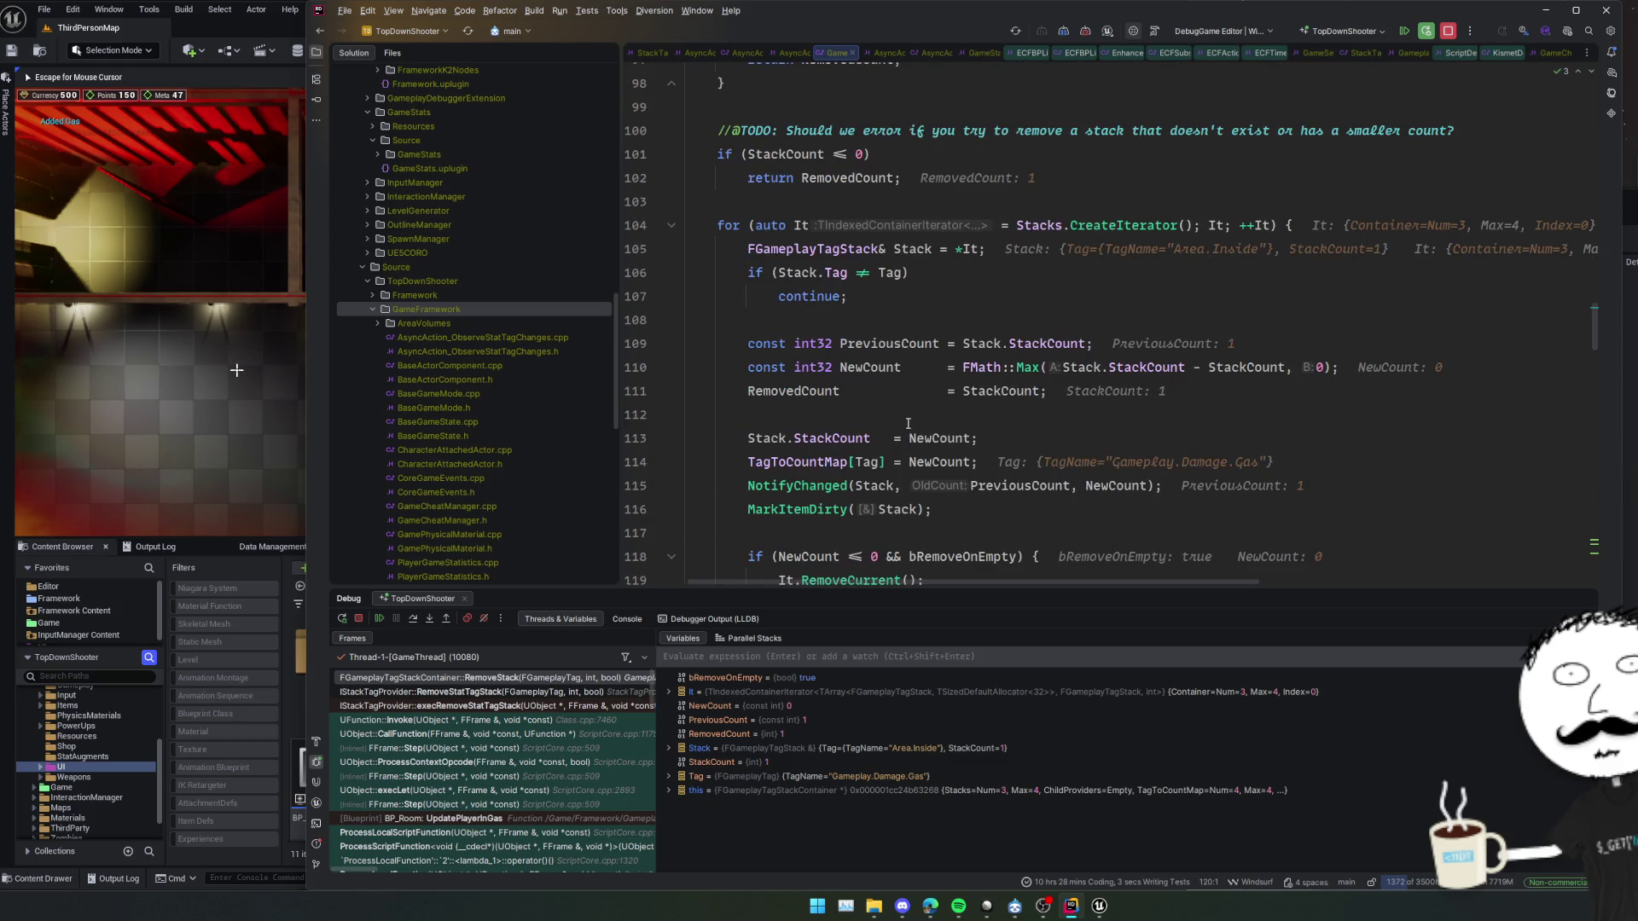
pyautogui.scroll(-2, 908, 423)
pyautogui.moveTo(902, 421)
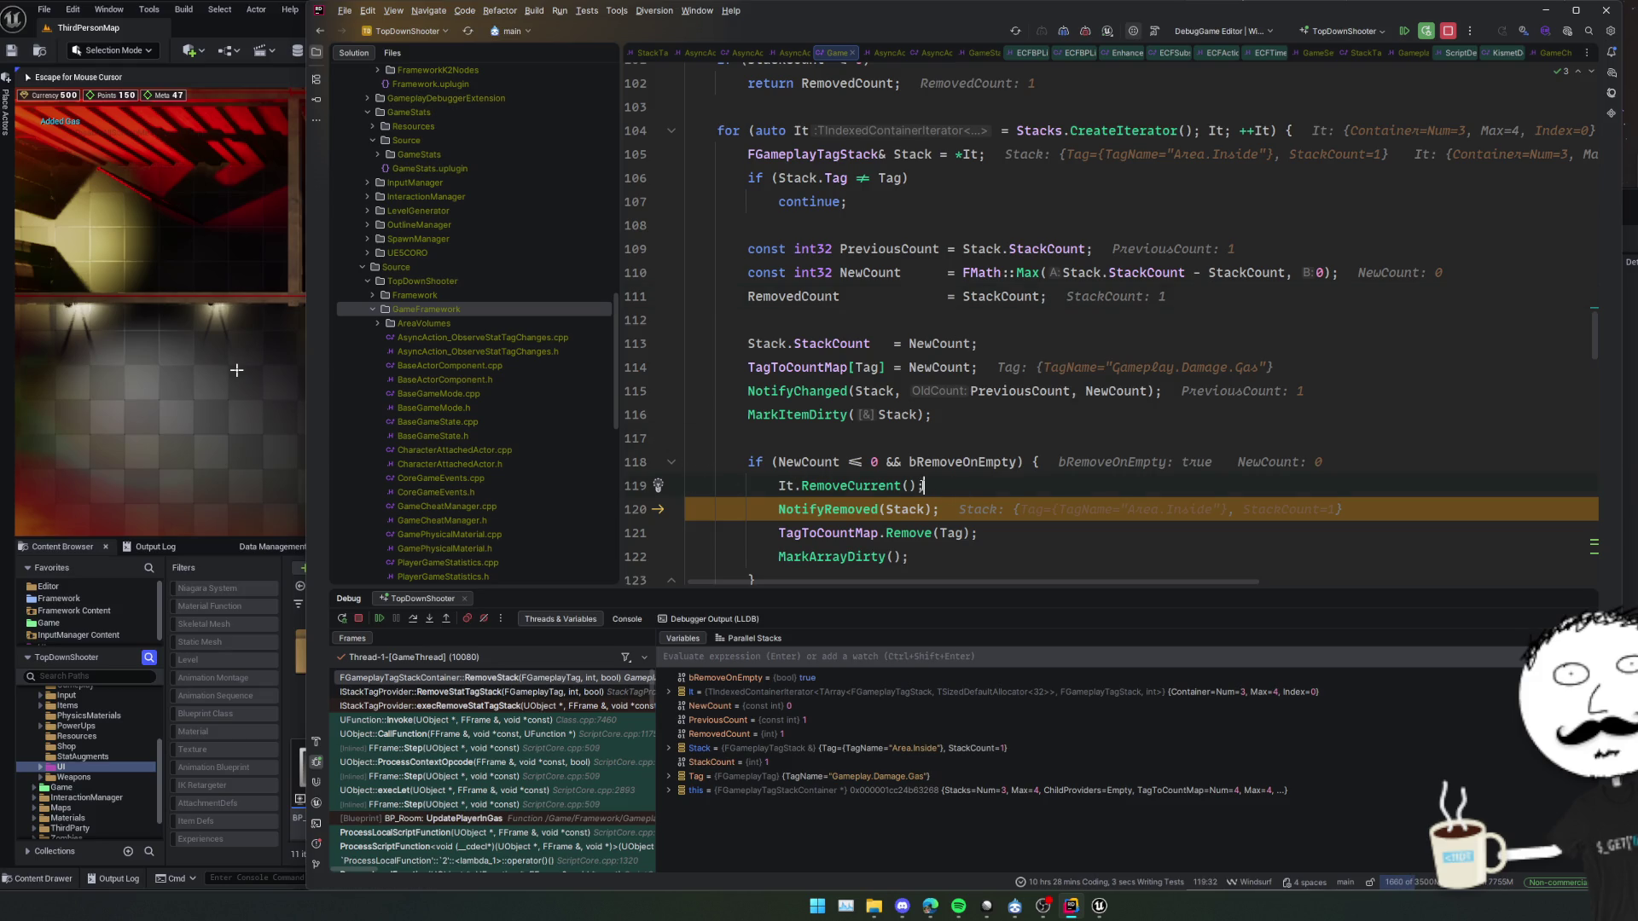
pyautogui.scroll(-2, 945, 544)
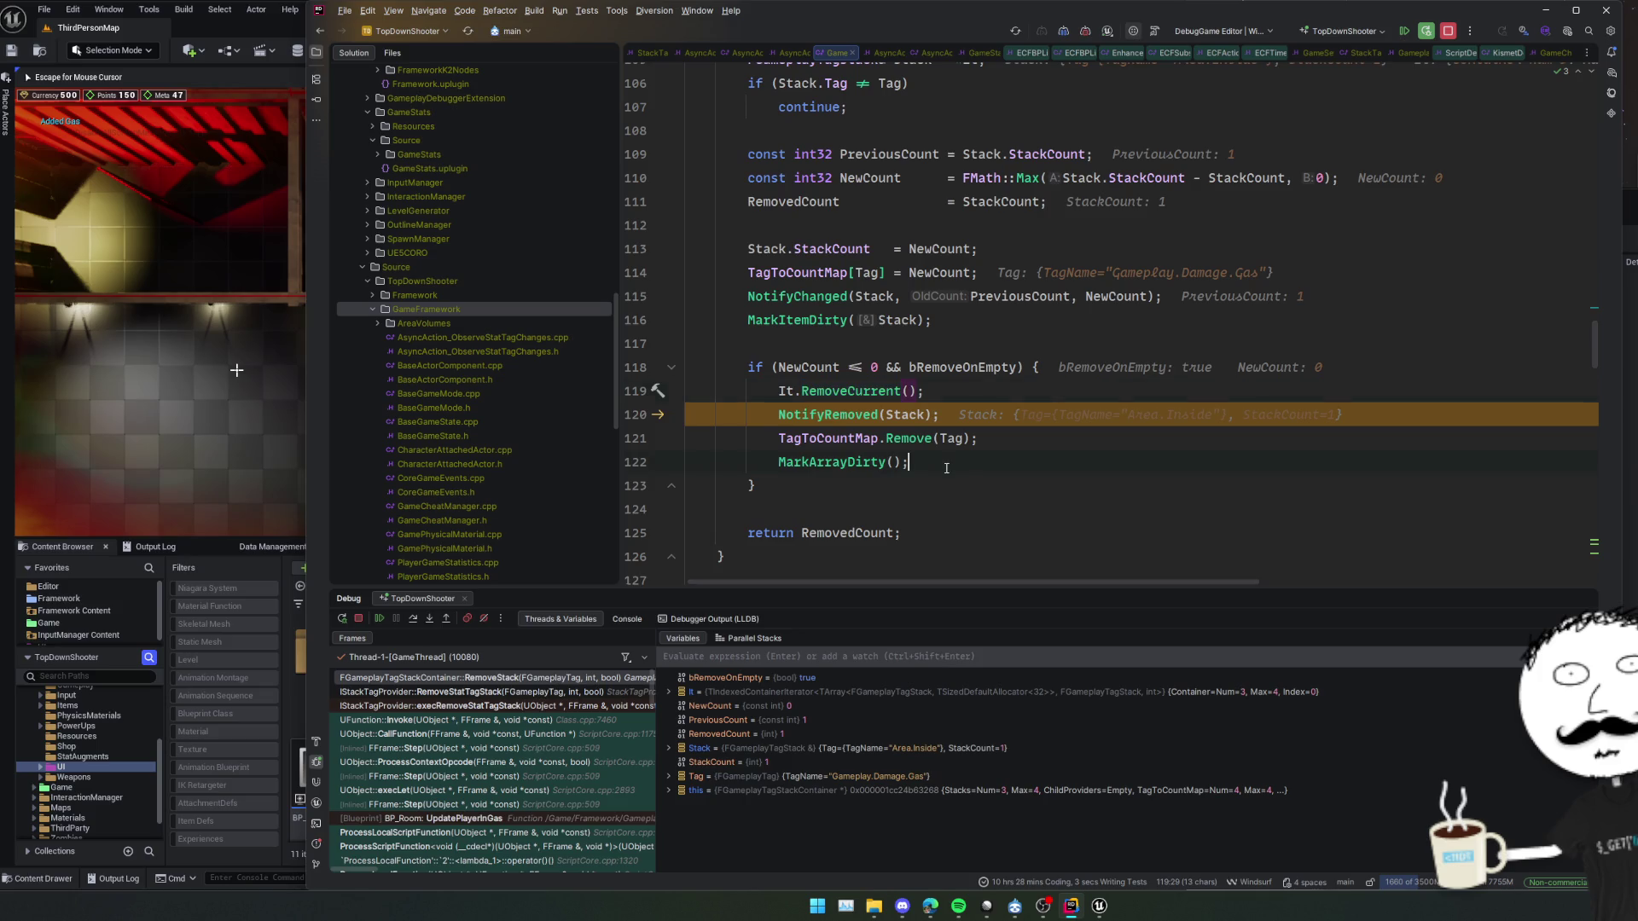
pyautogui.moveTo(946, 469); pyautogui.dragTo(942, 395)
pyautogui.hotkey('ctrl', 'c')
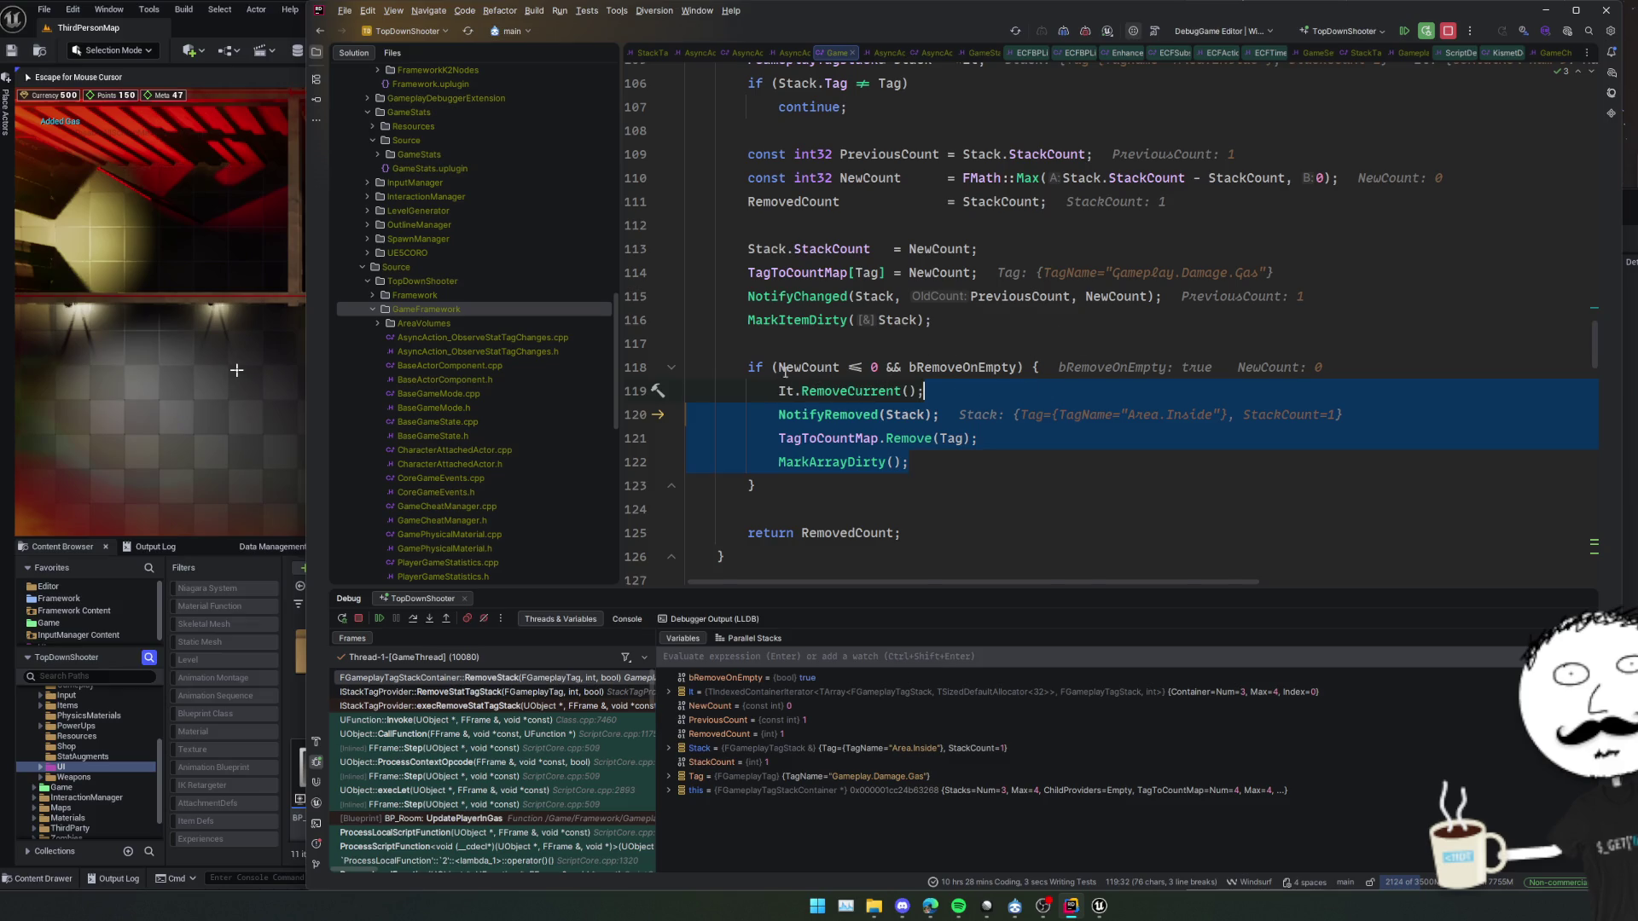
# Move NotifyRemoved, TagToCountMap.Remove and MarkArrayDirty above It.RemoveCurrent() in RemoveStack
pyautogui.press('BackSpace')
pyautogui.hotkey('ctrl', 'v')
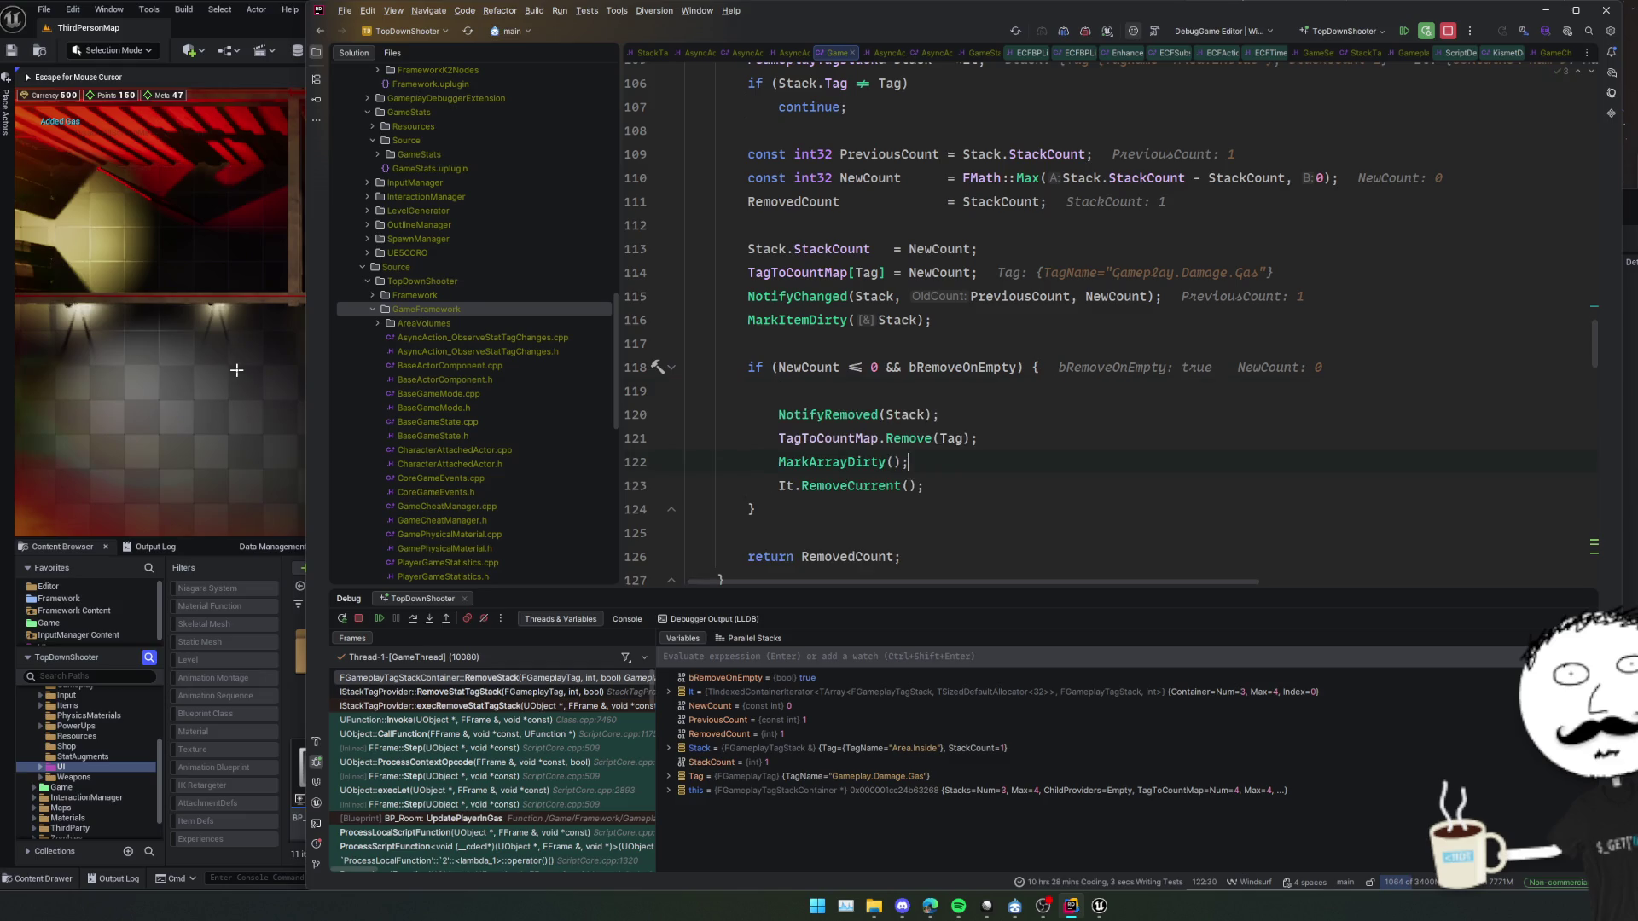
pyautogui.hotkey('ctrl', 'z')
pyautogui.scroll(3, 917, 390)
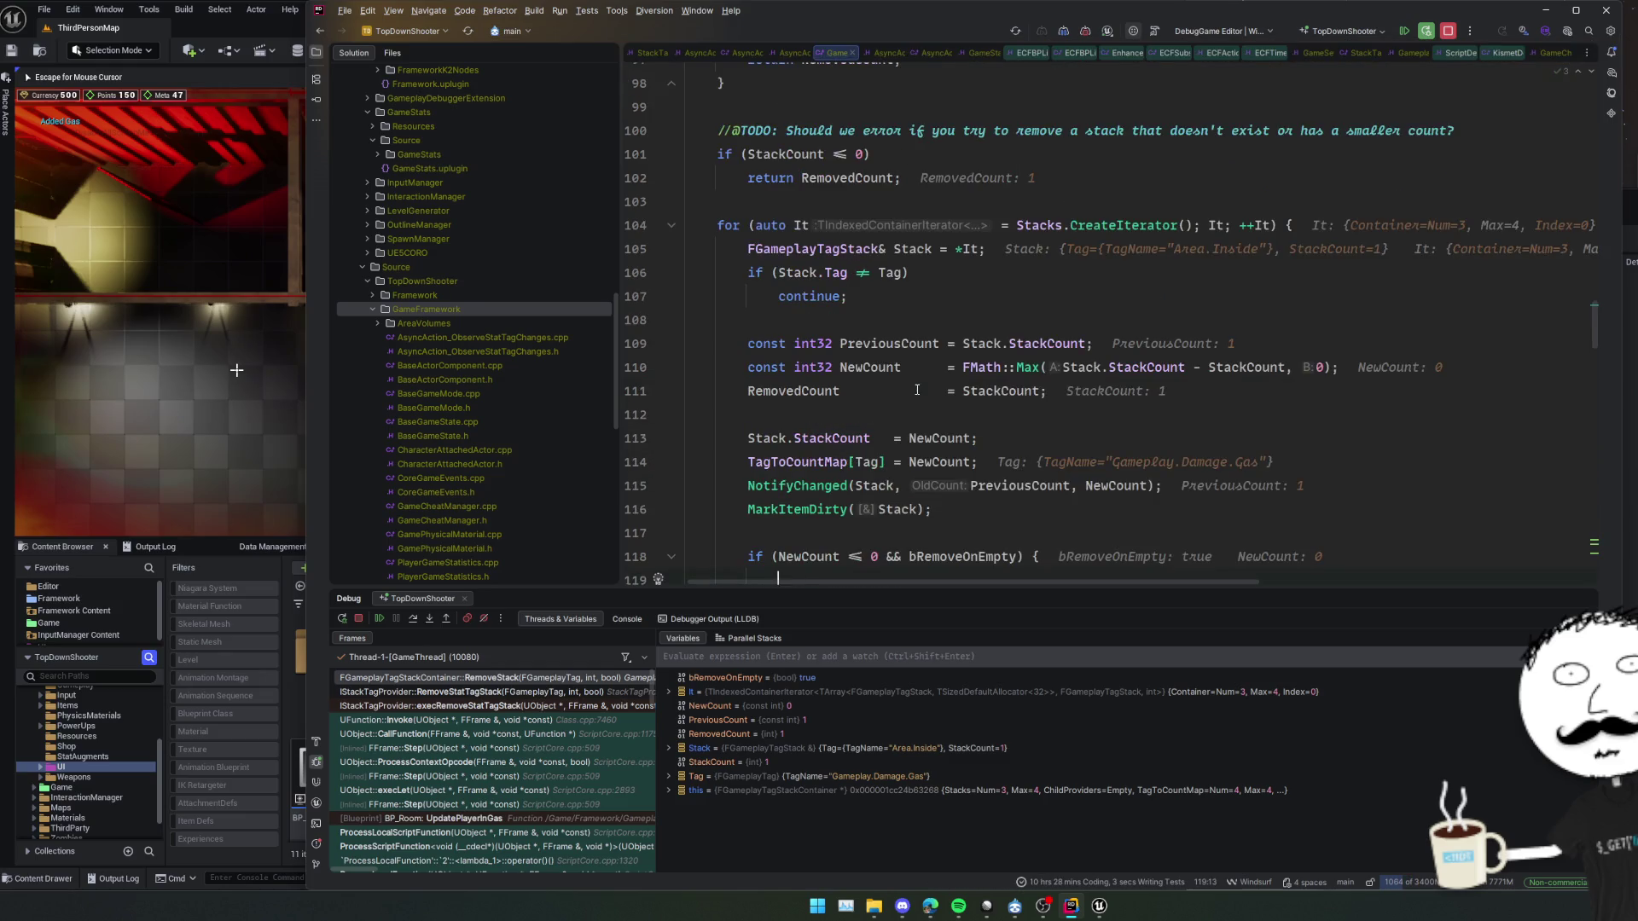
pyautogui.scroll(-2, 911, 365)
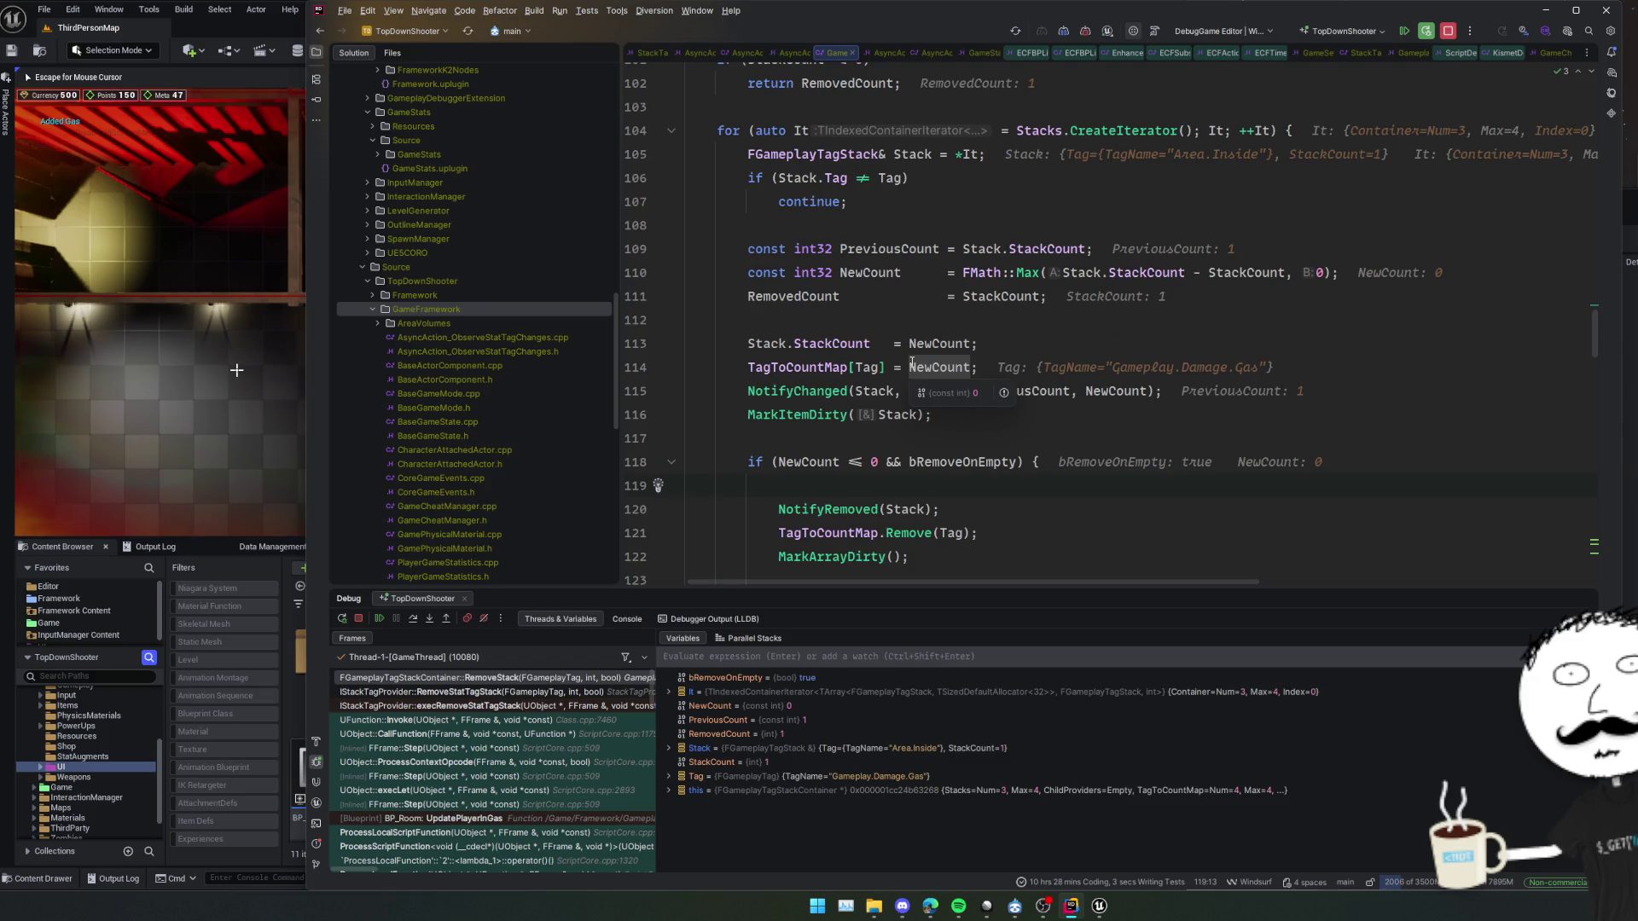
pyautogui.scroll(-4, 907, 352)
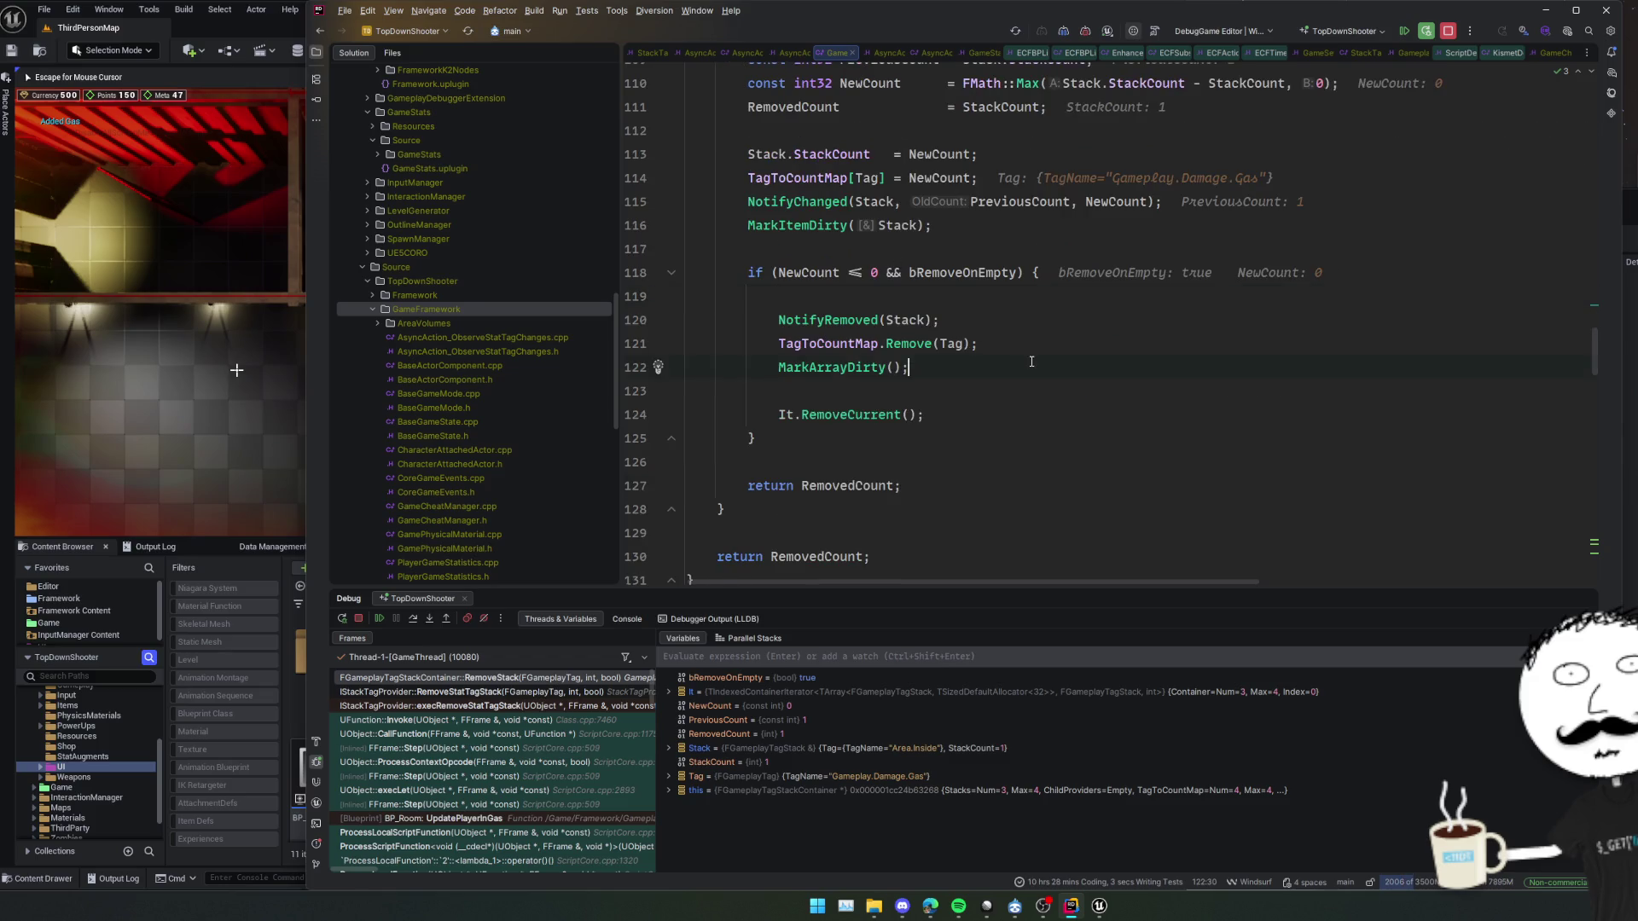
pyautogui.scroll(-6, 1032, 362)
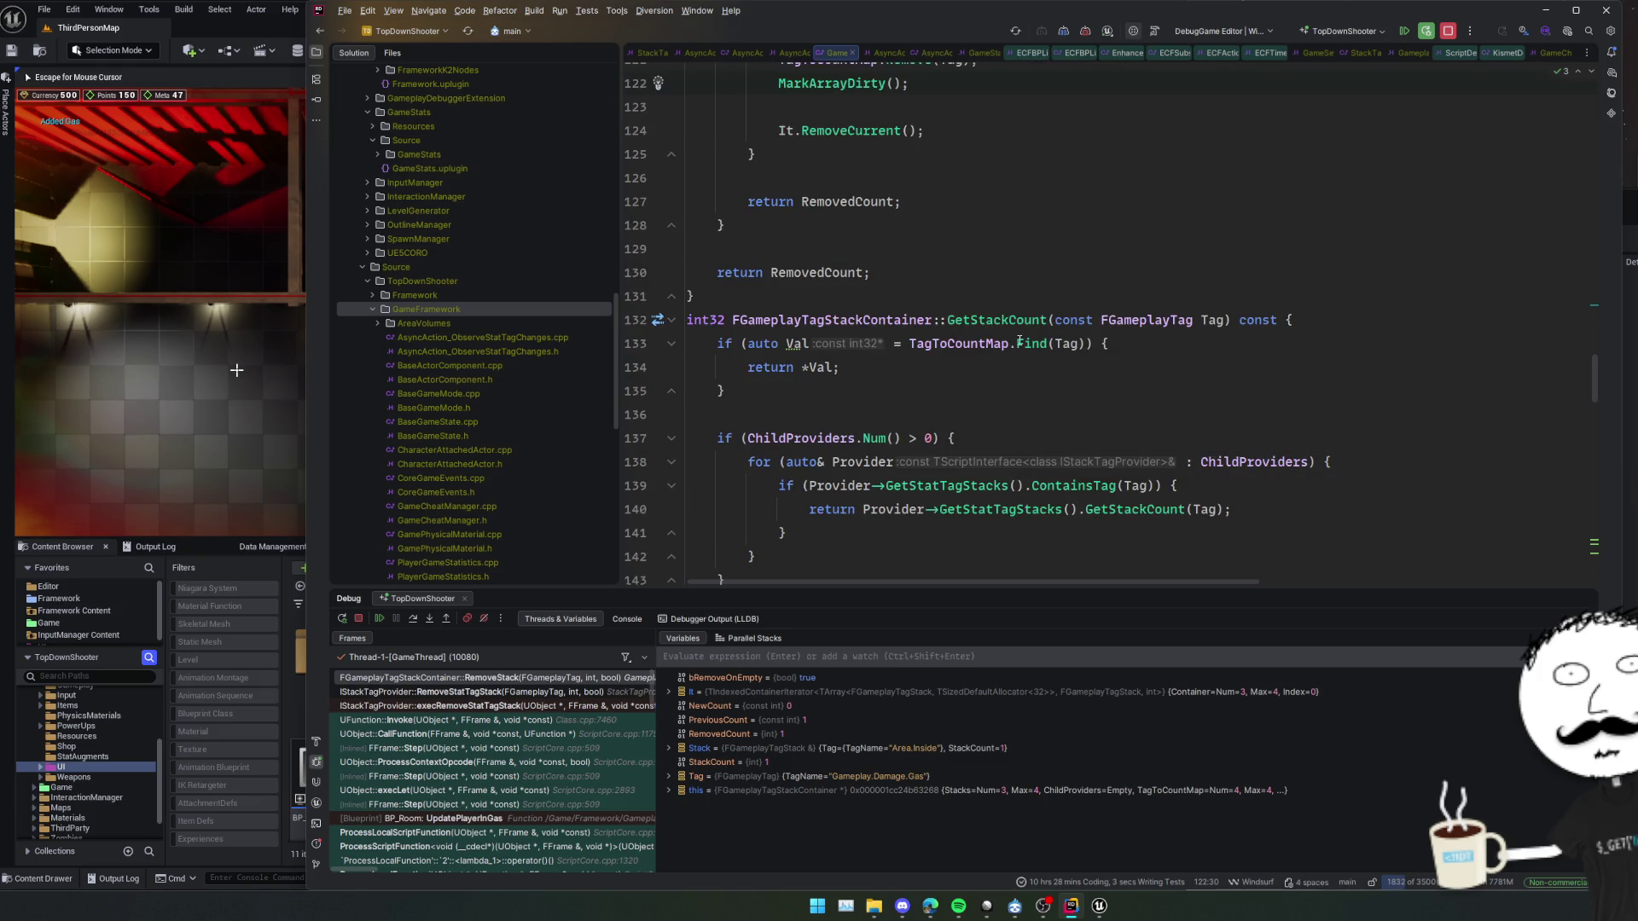
pyautogui.scroll(-6, 1020, 342)
pyautogui.scroll(16, 1021, 345)
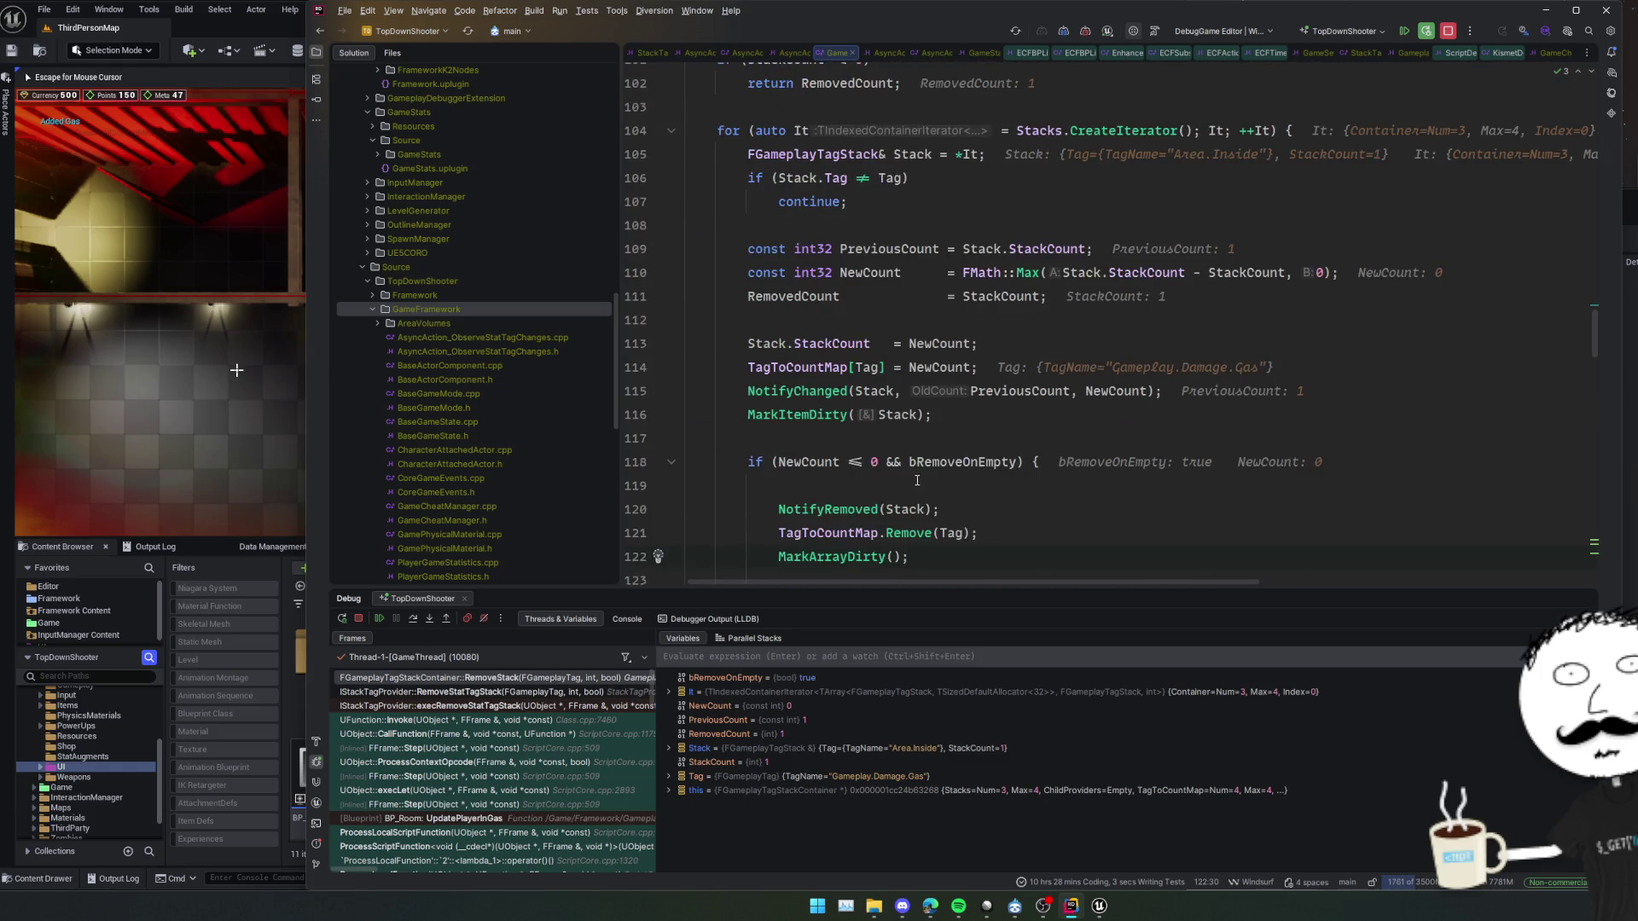
pyautogui.scroll(-2, 985, 395)
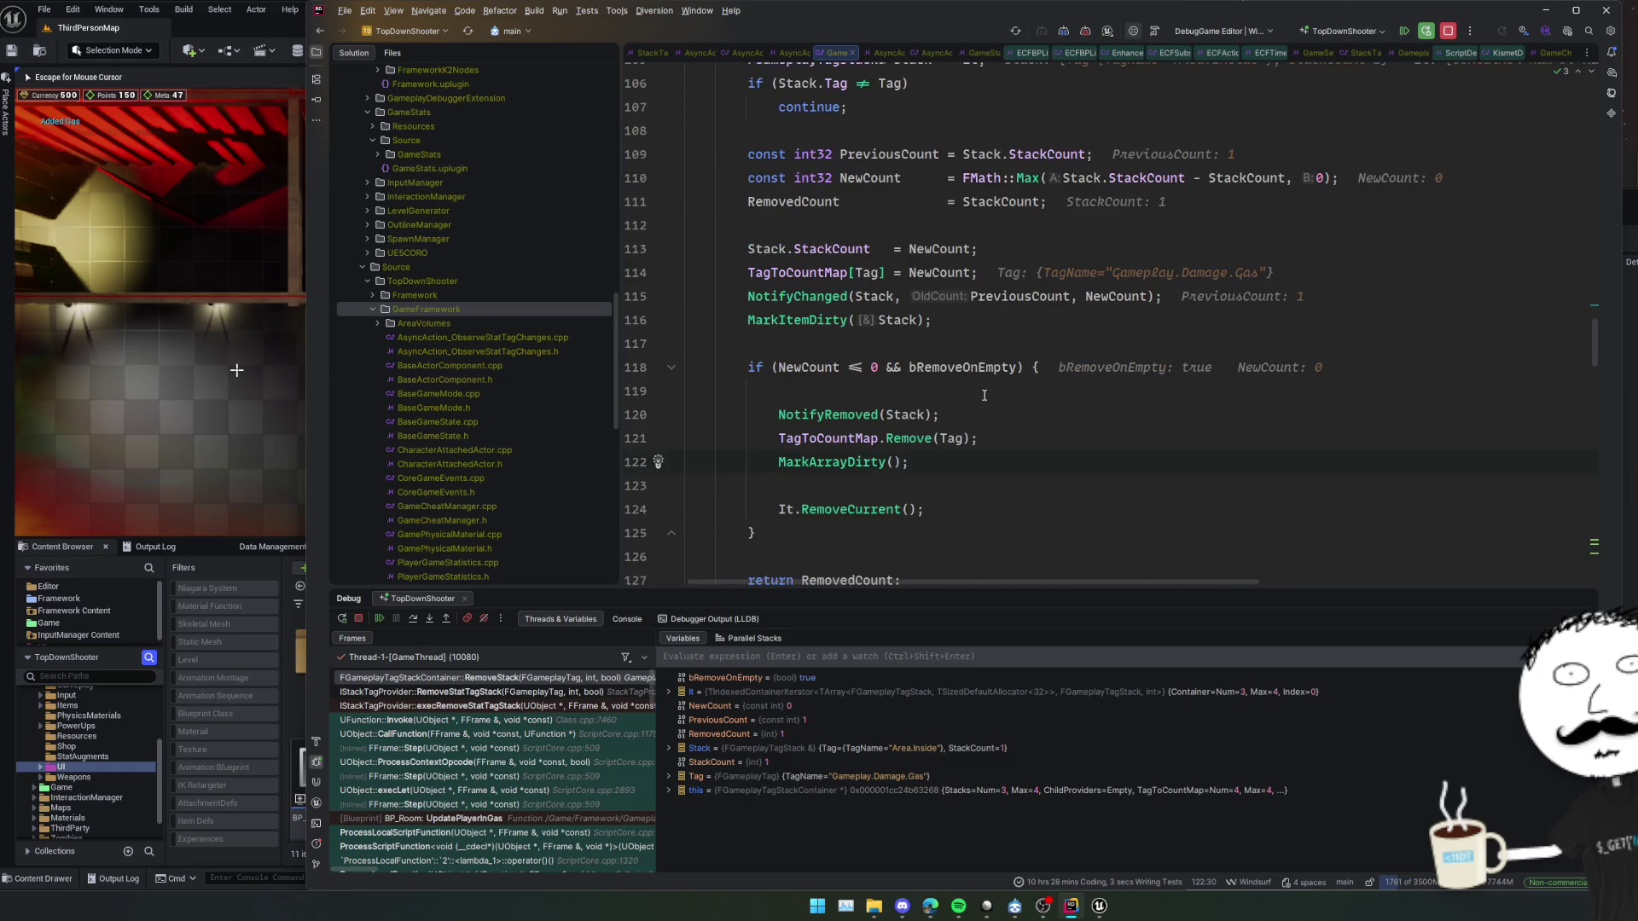
pyautogui.scroll(4, 985, 395)
pyautogui.scroll(-4, 868, 514)
# Apply the same reorder to the other RemoveCurrent loop near line 83 and check for remaining occurrences
pyautogui.hotkey('ctrl', 'f')
pyautogui.press('Return')
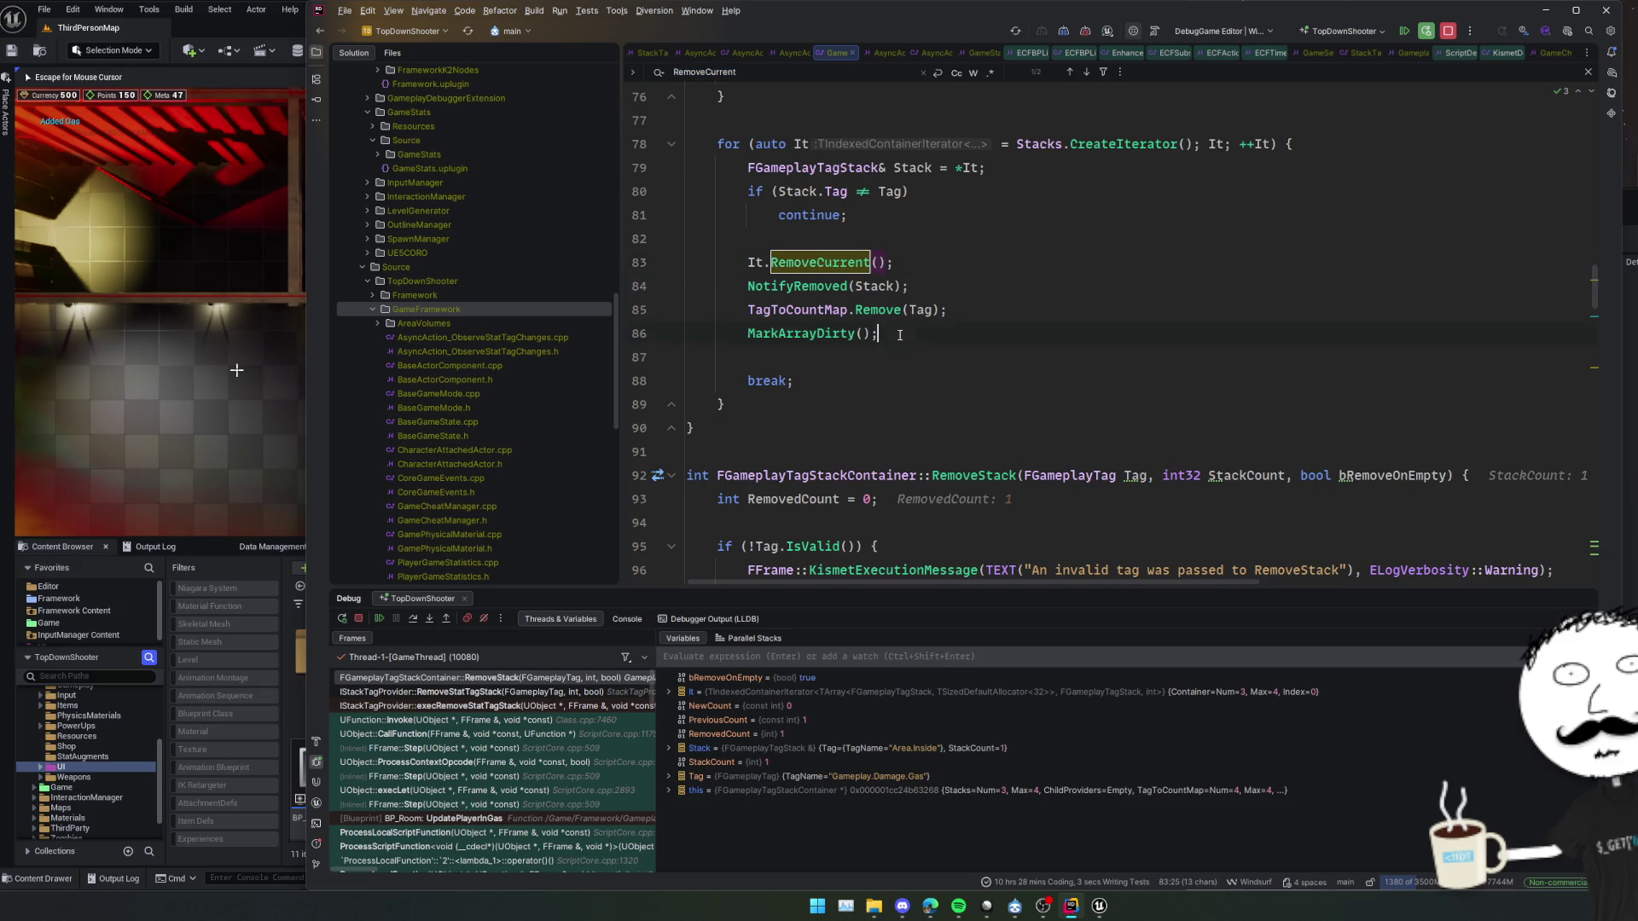
pyautogui.hotkey('ctrl', 'x')
pyautogui.press('Up')
pyautogui.hotkey('ctrl', 'v')
pyautogui.press('Return')
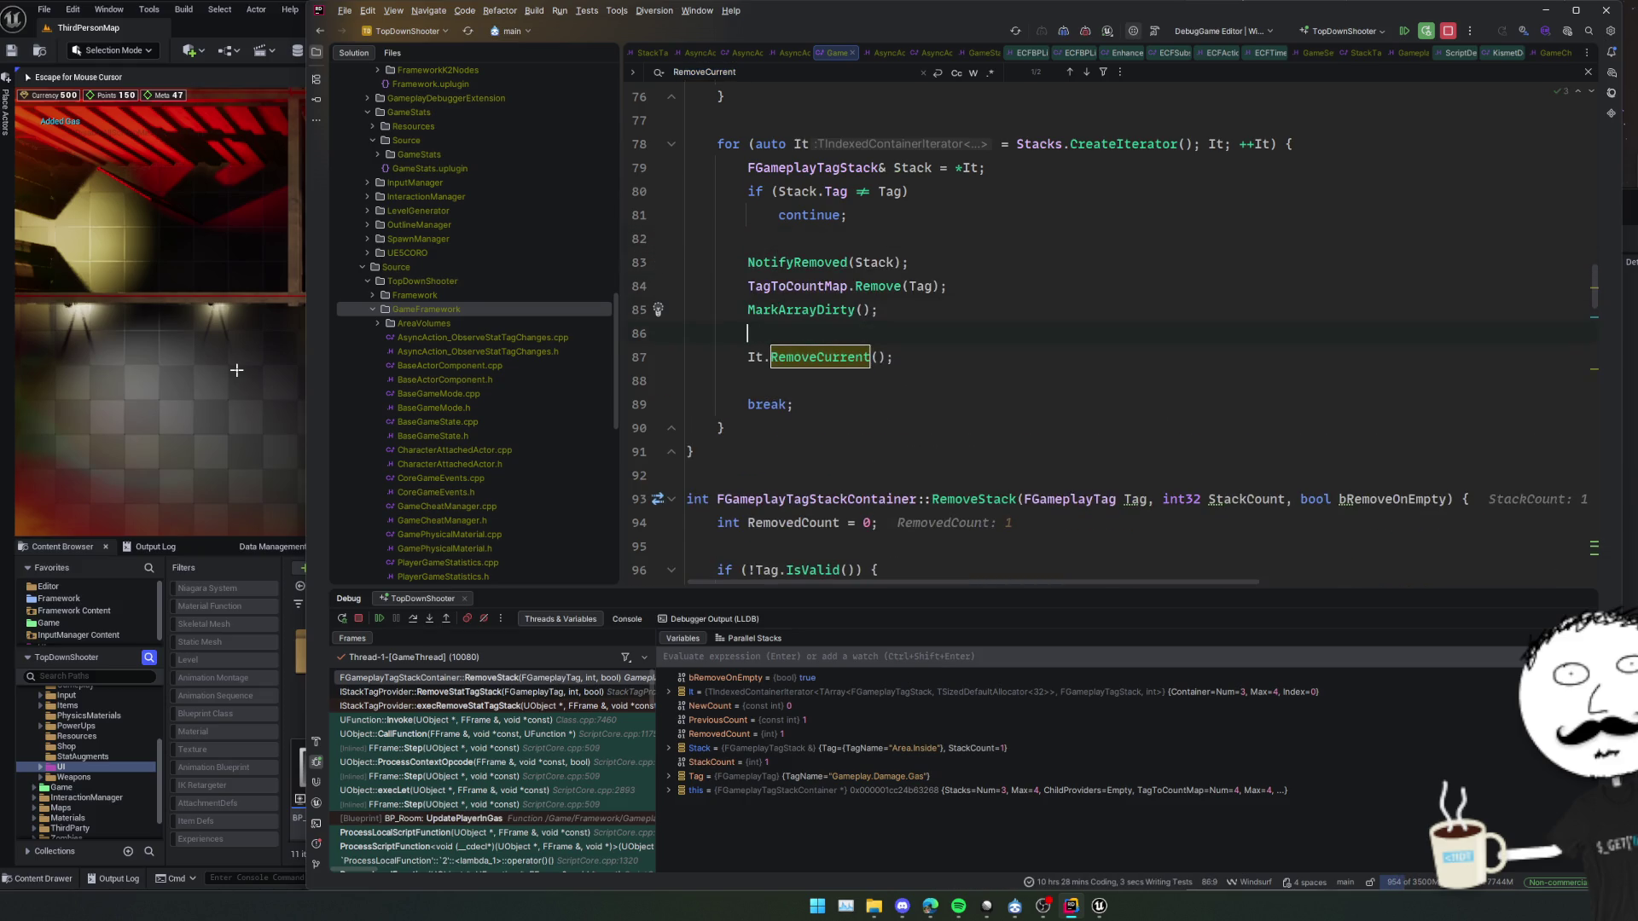
pyautogui.hotkey('ctrl', 'f')
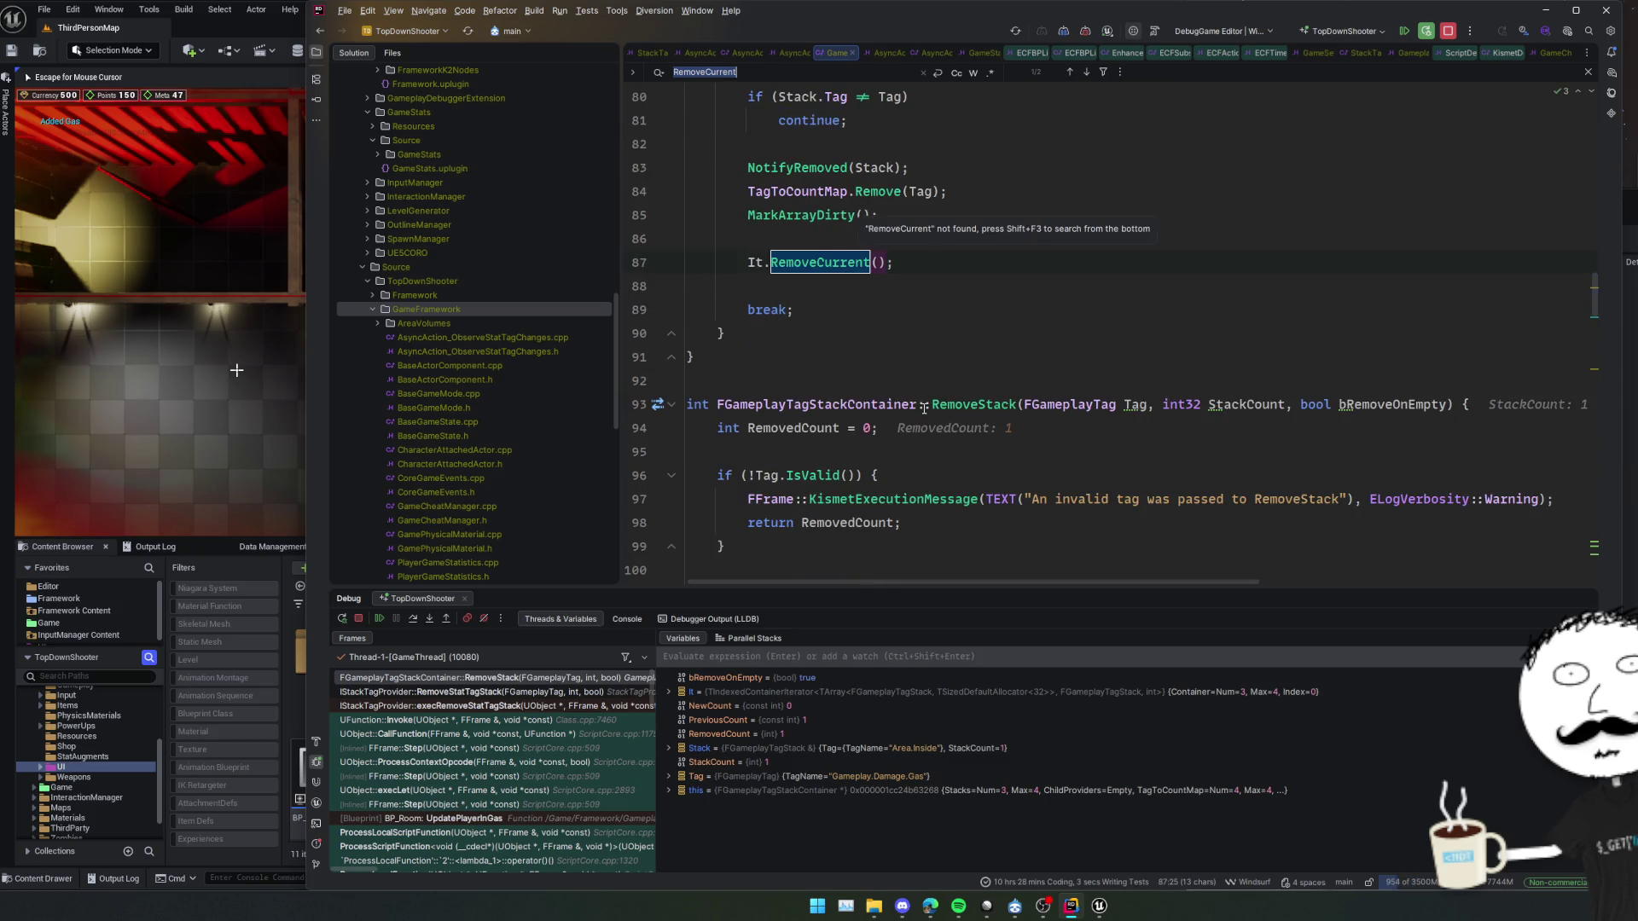
pyautogui.press('Return')
pyautogui.press('Return')
pyautogui.press('Return')
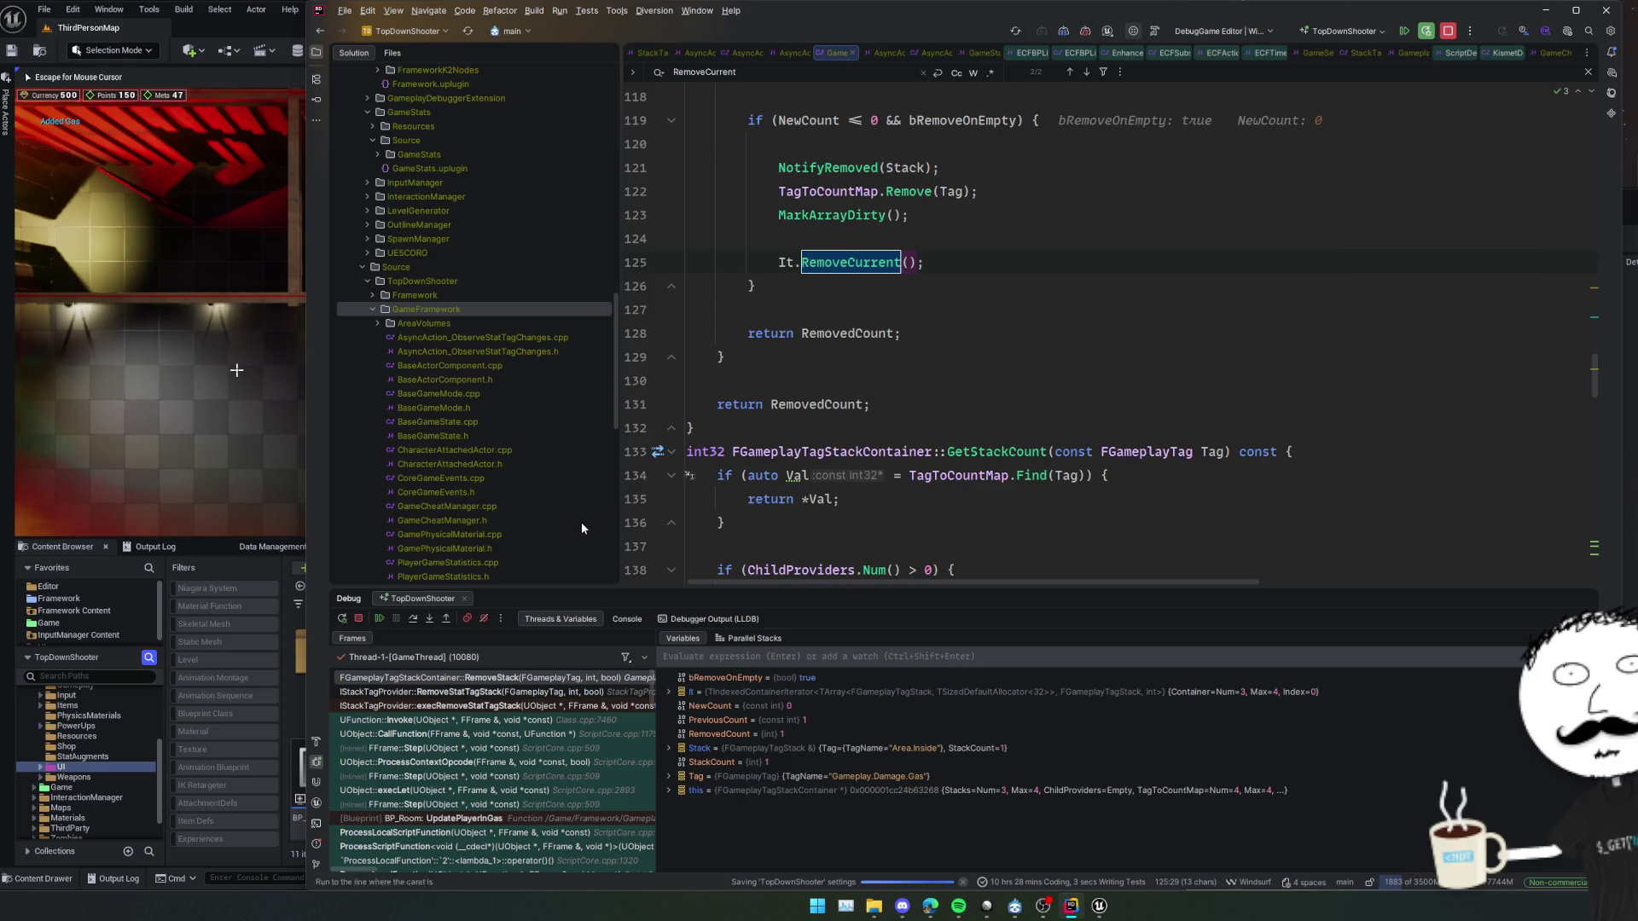
# Resume the paused game, leave fullscreen and stop the play session
pyautogui.click(380, 618)
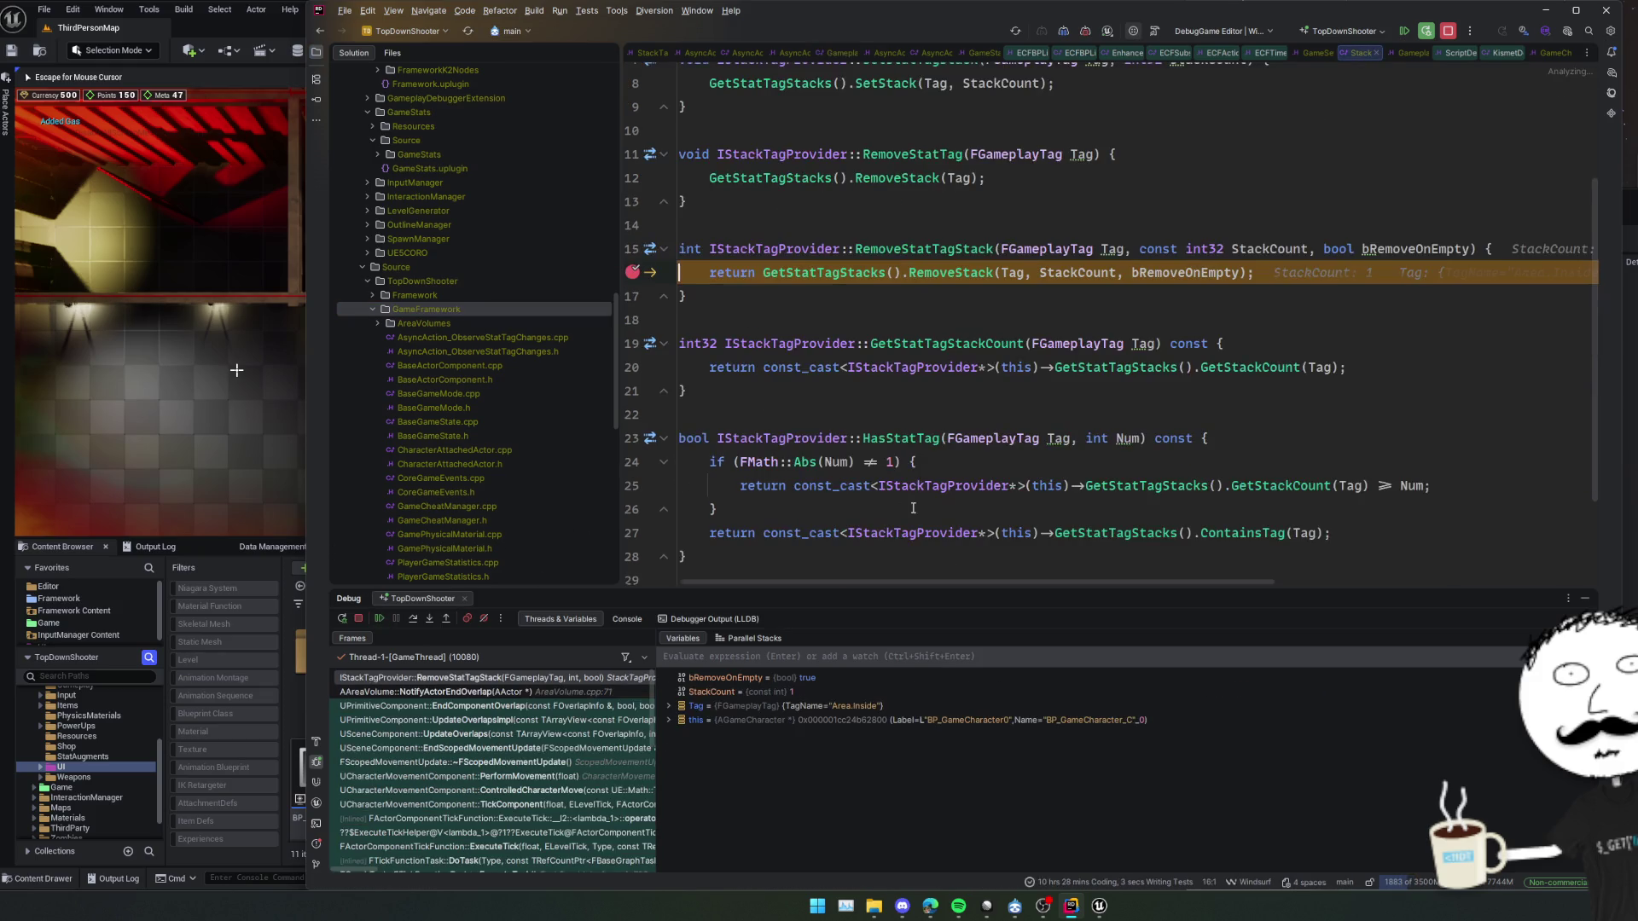
pyautogui.click(380, 618)
pyautogui.hotkey('ctrl', 'alt', 'F11')
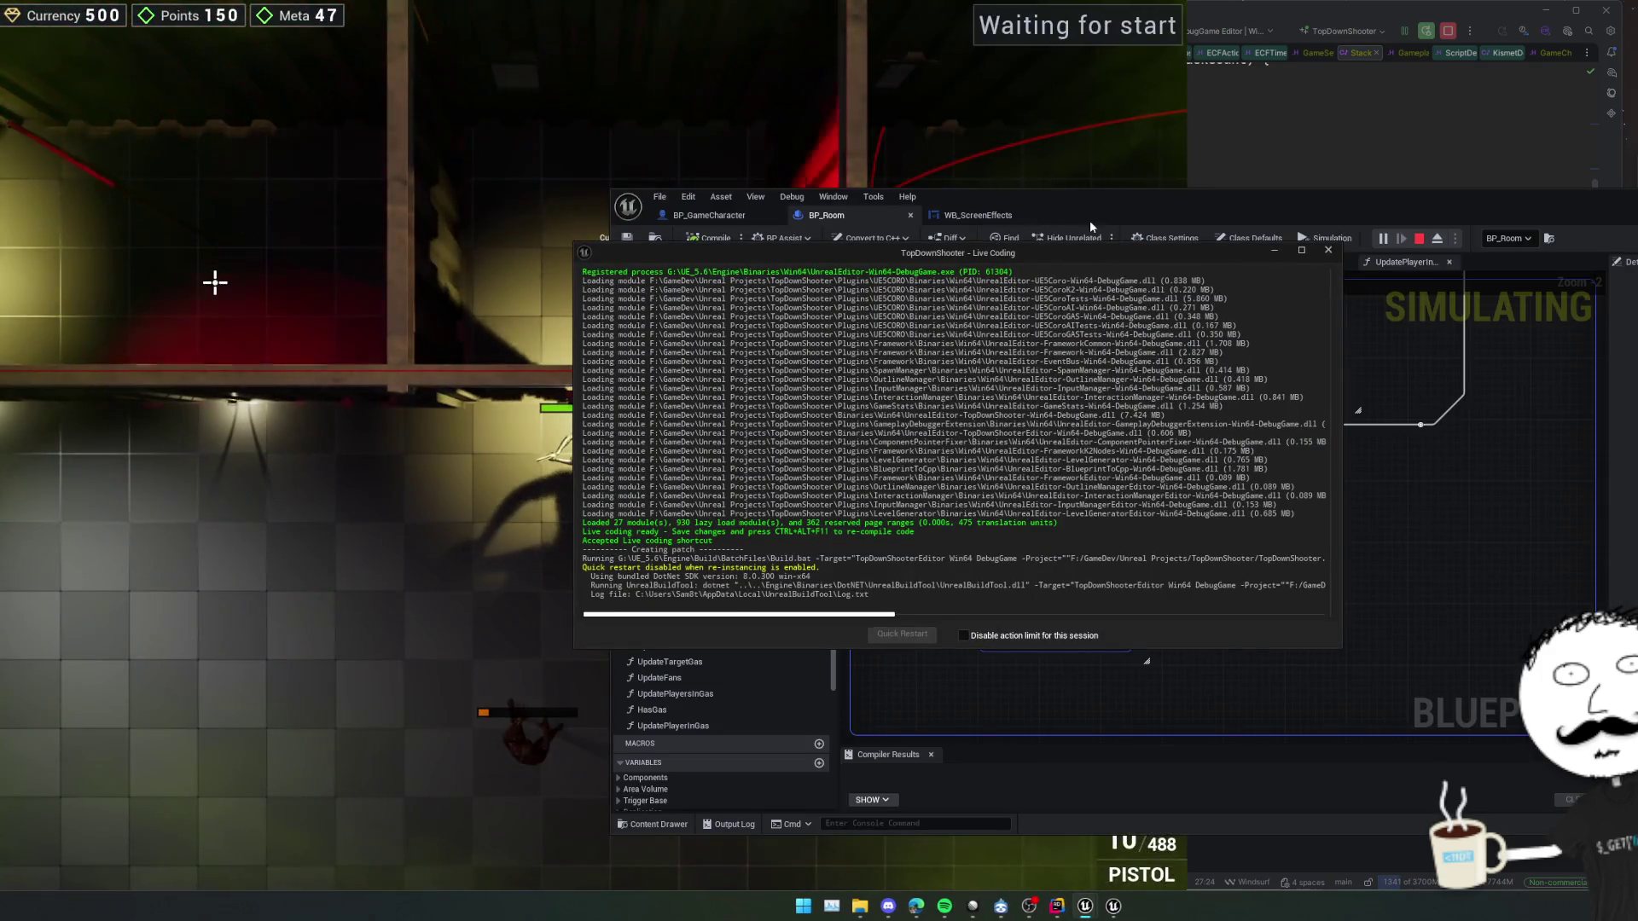
pyautogui.press('F11')
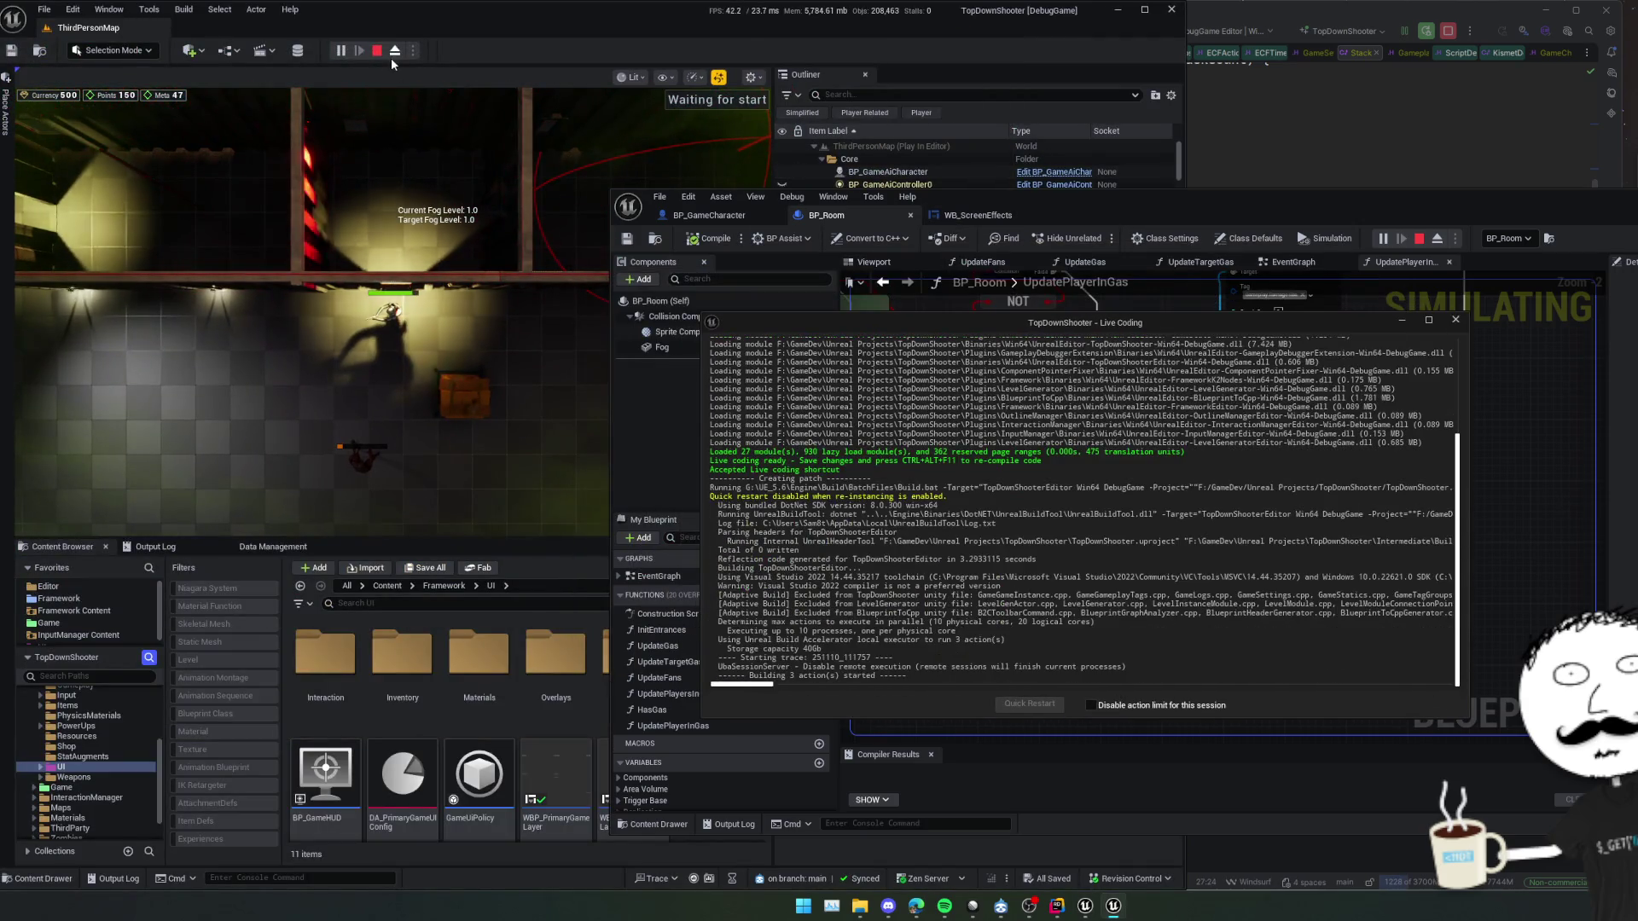
pyautogui.click(372, 53)
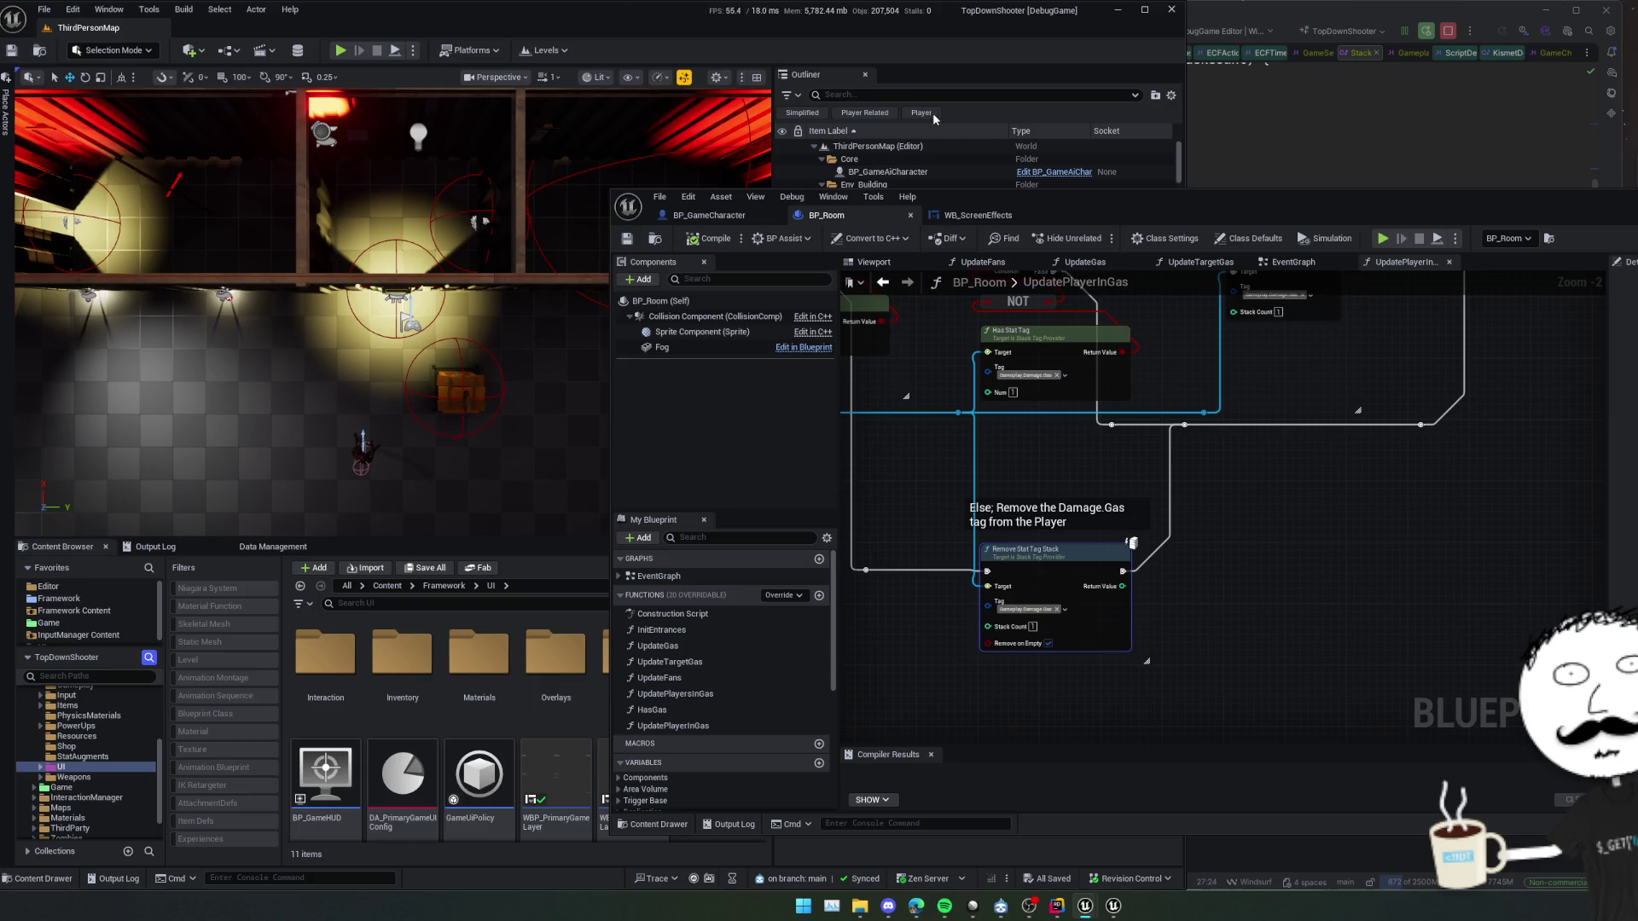
# Recompile the patch with Live Coding and rearrange the Blueprint editor and Live Coding windows
pyautogui.moveTo(1312, 207)
pyautogui.mouseDown()
pyautogui.moveTo(978, 183)
pyautogui.moveTo(1346, 278)
pyautogui.moveTo(1603, 256)
pyautogui.moveTo(1194, 213)
pyautogui.moveTo(1450, 247)
pyautogui.moveTo(1588, 205)
pyautogui.mouseUp()
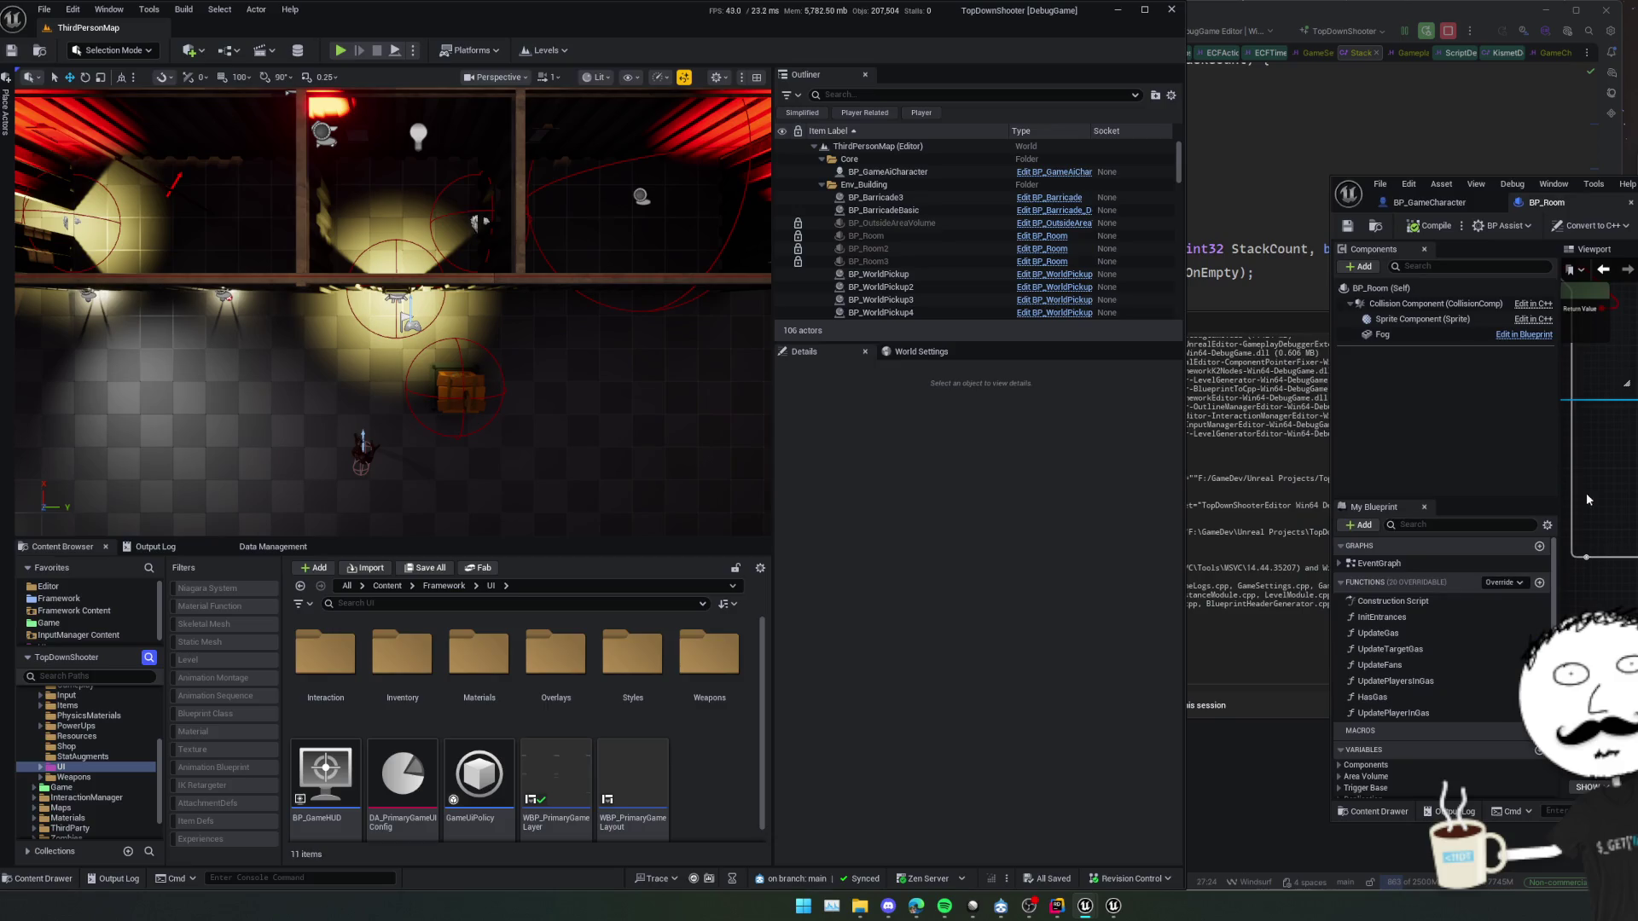
pyautogui.hotkey('ctrl', 'alt', 'F11')
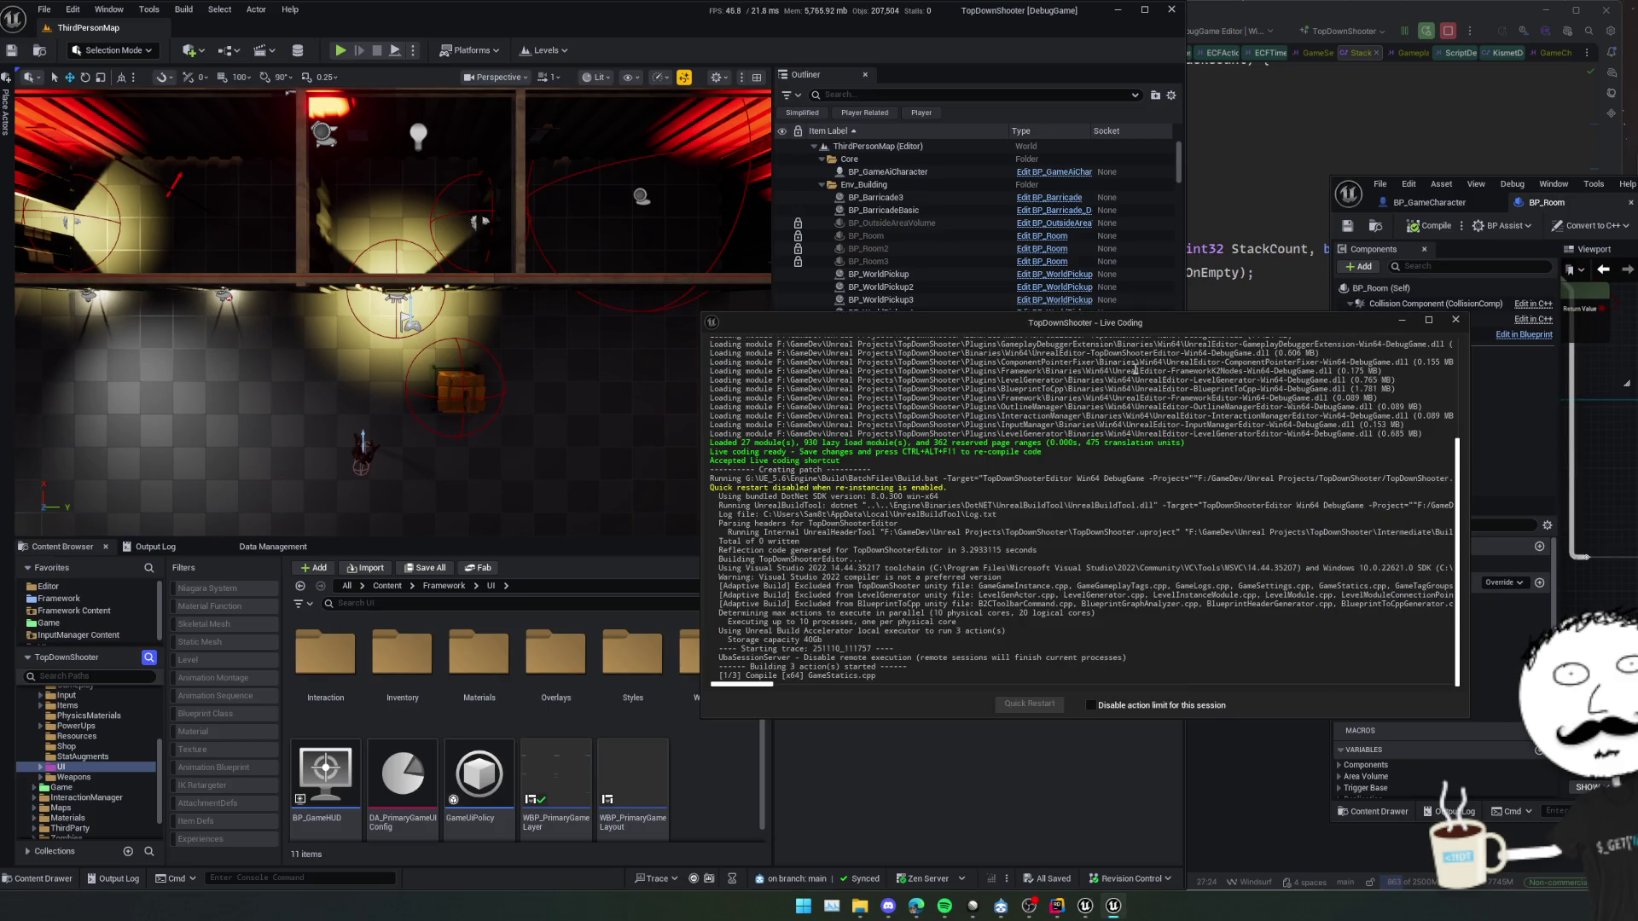
pyautogui.moveTo(1120, 330); pyautogui.dragTo(1287, 466)
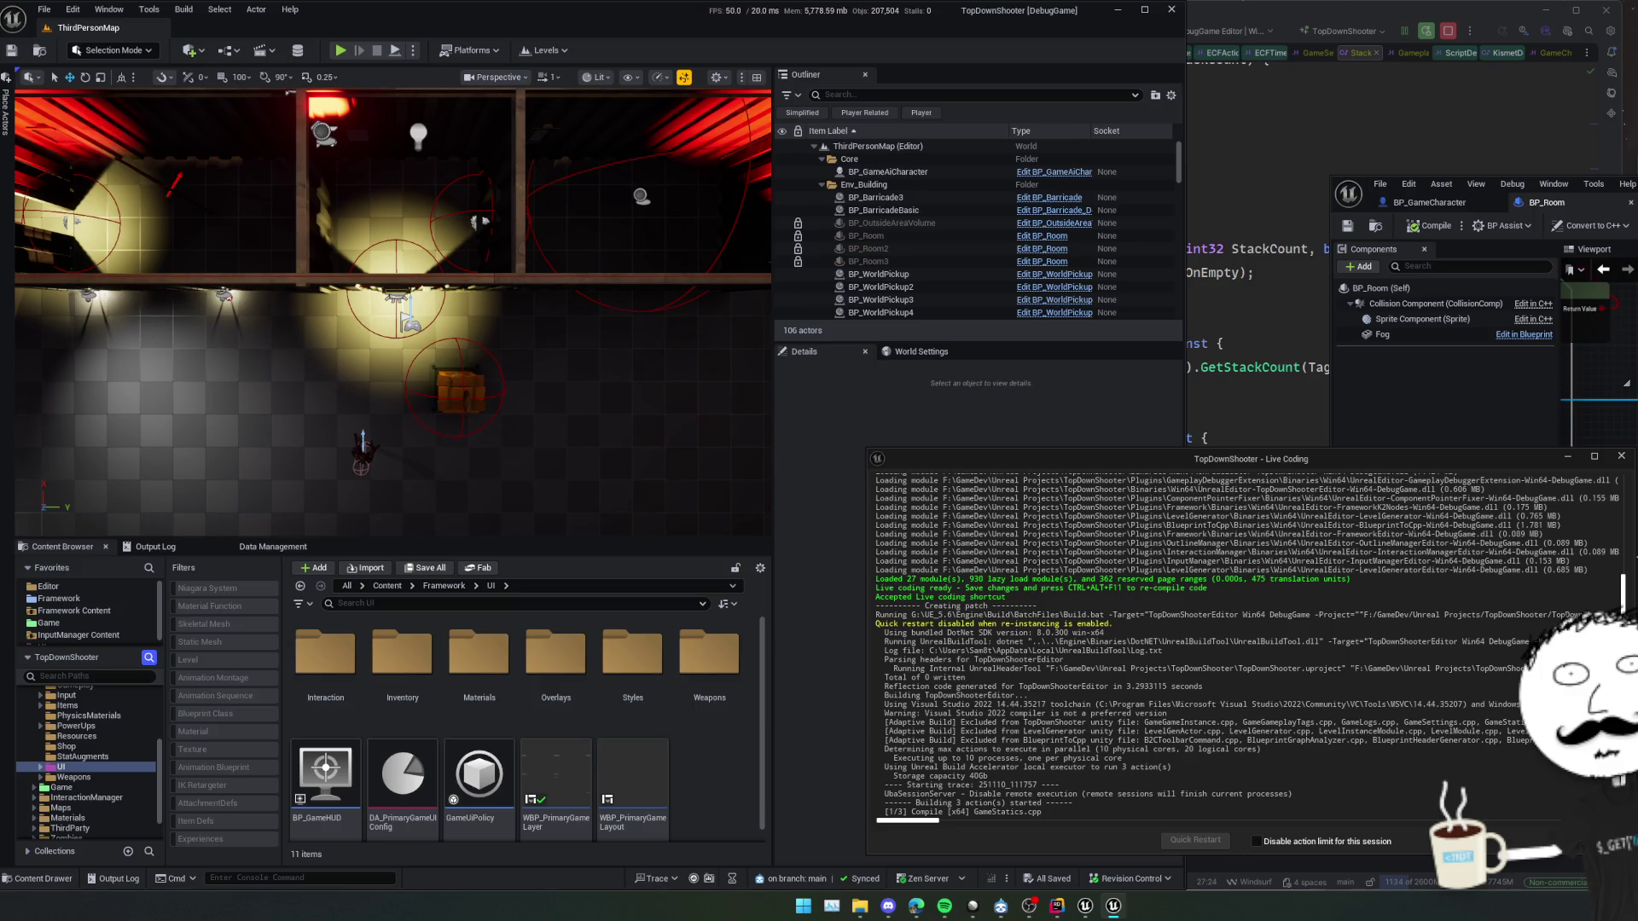
pyautogui.moveTo(1637, 187); pyautogui.dragTo(1425, 80)
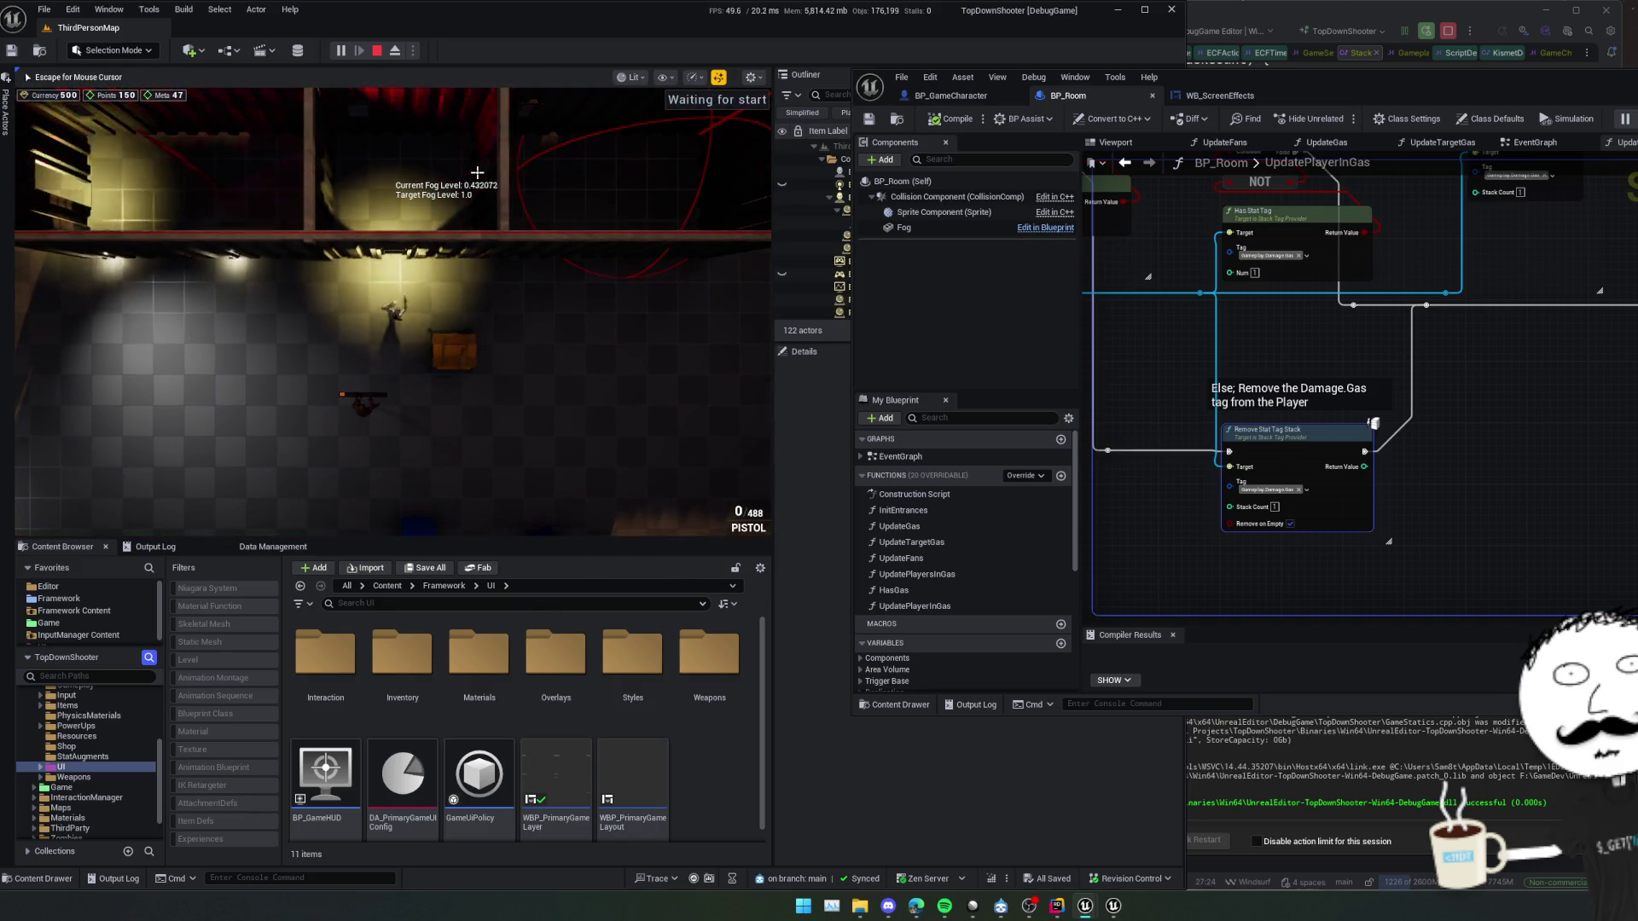
# Walk the character into the gas room and back out, check the Live Coding log, then return to Rider
pyautogui.press('w')
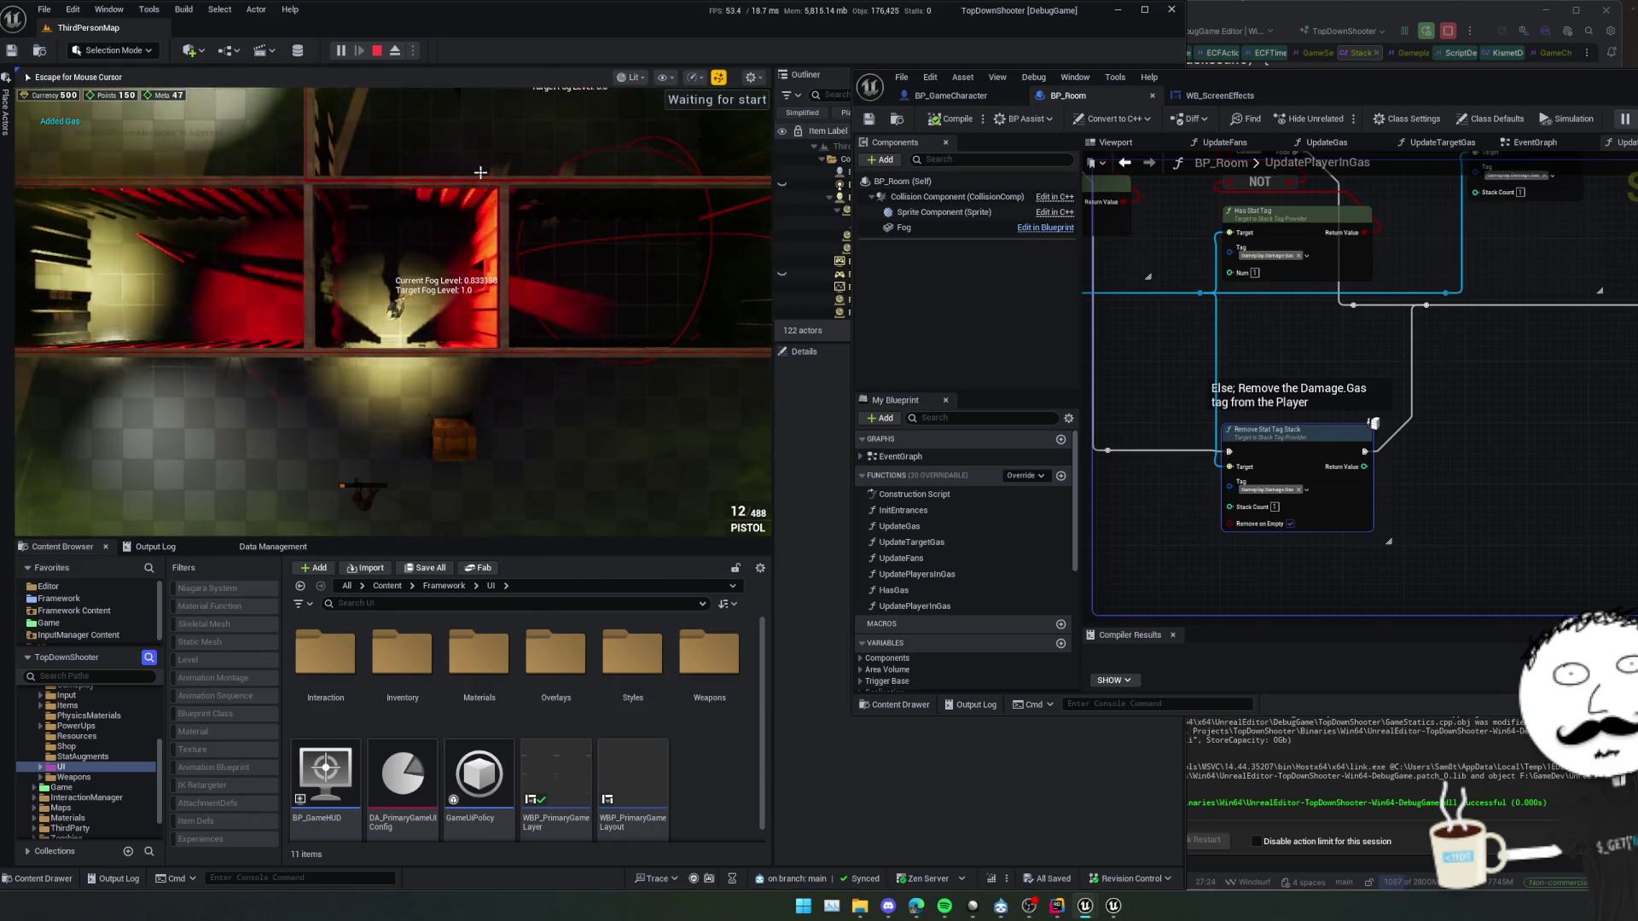
pyautogui.press('s')
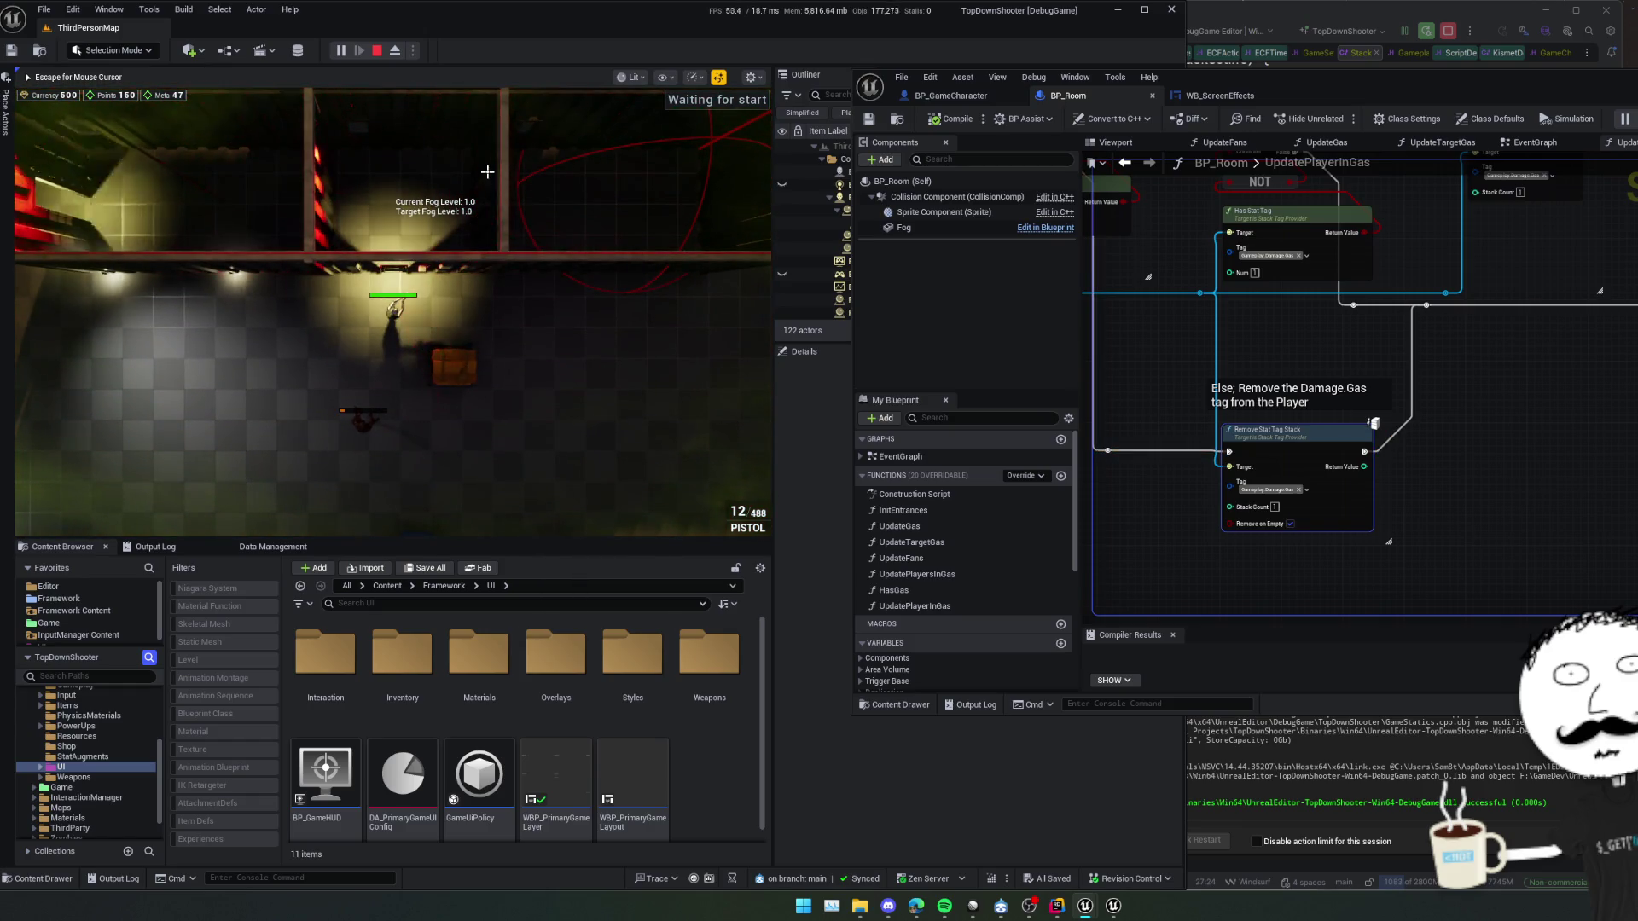
pyautogui.click(1430, 731)
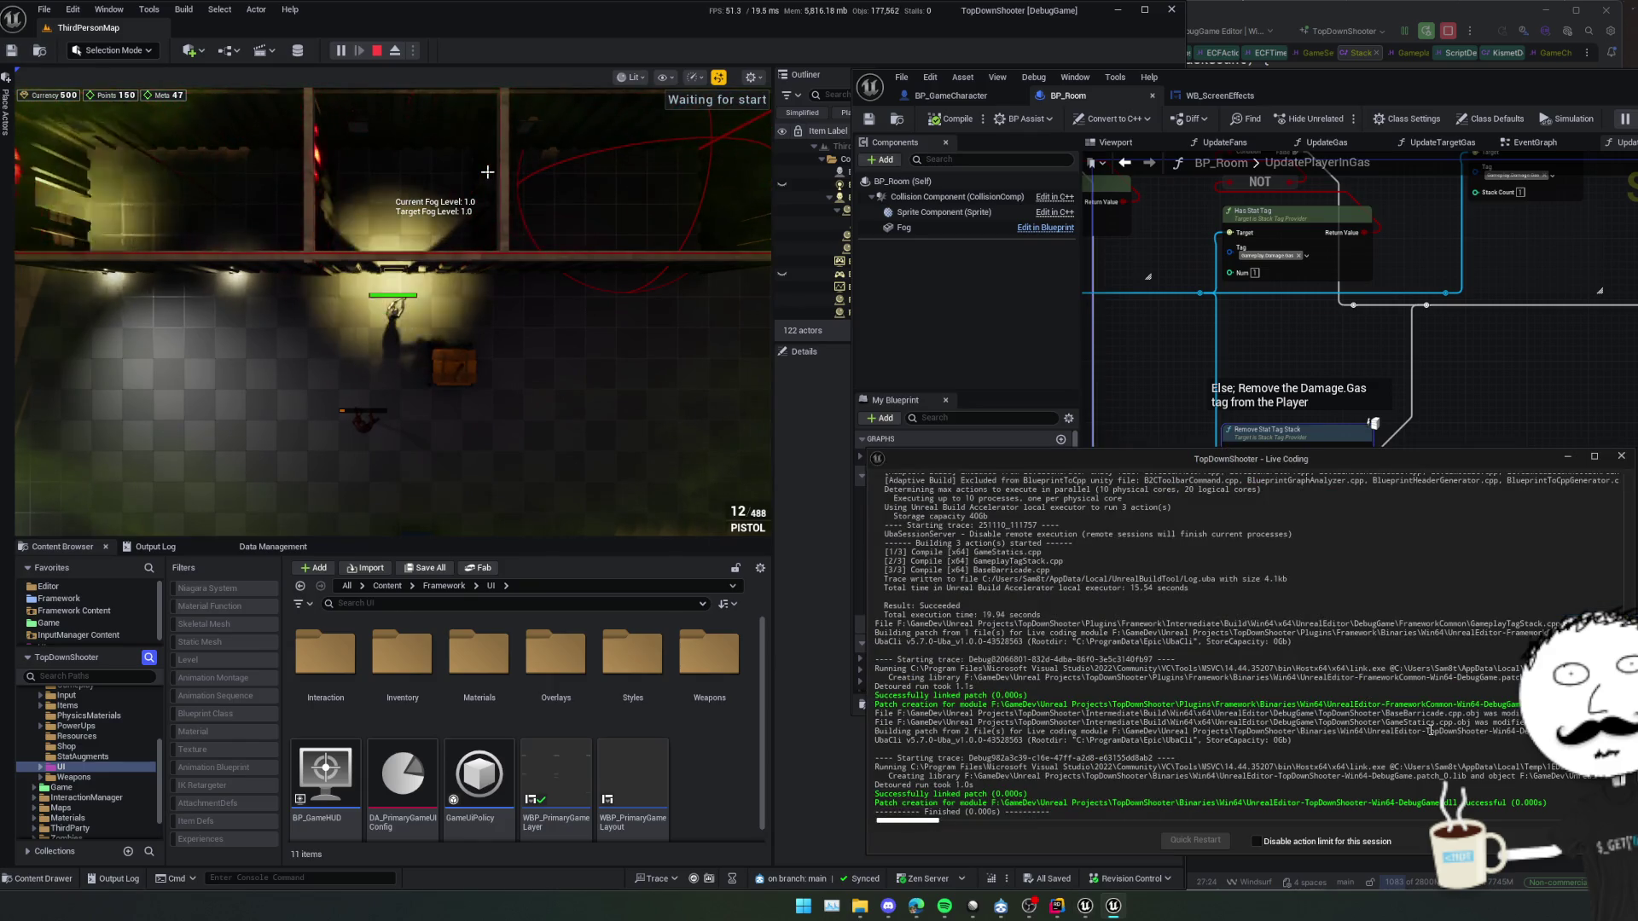
pyautogui.hotkey('alt', 'Tab')
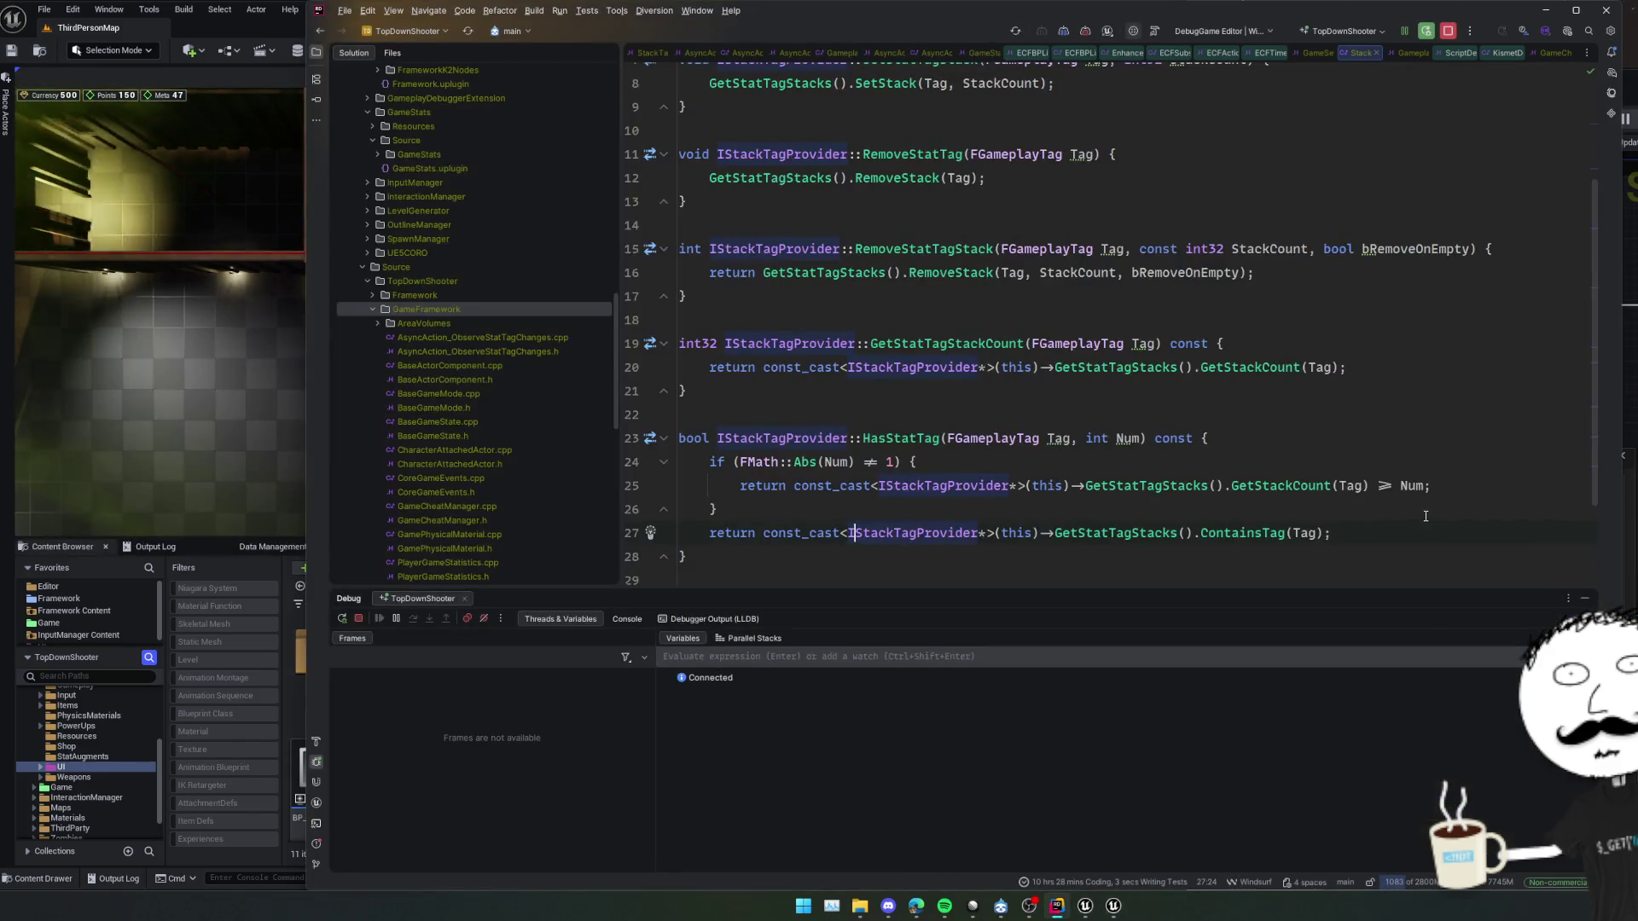
# Navigate to the RemoveStack definition and set a breakpoint on line 110
pyautogui.keyDown('ctrl'); pyautogui.click(947, 272); pyautogui.keyUp('ctrl')
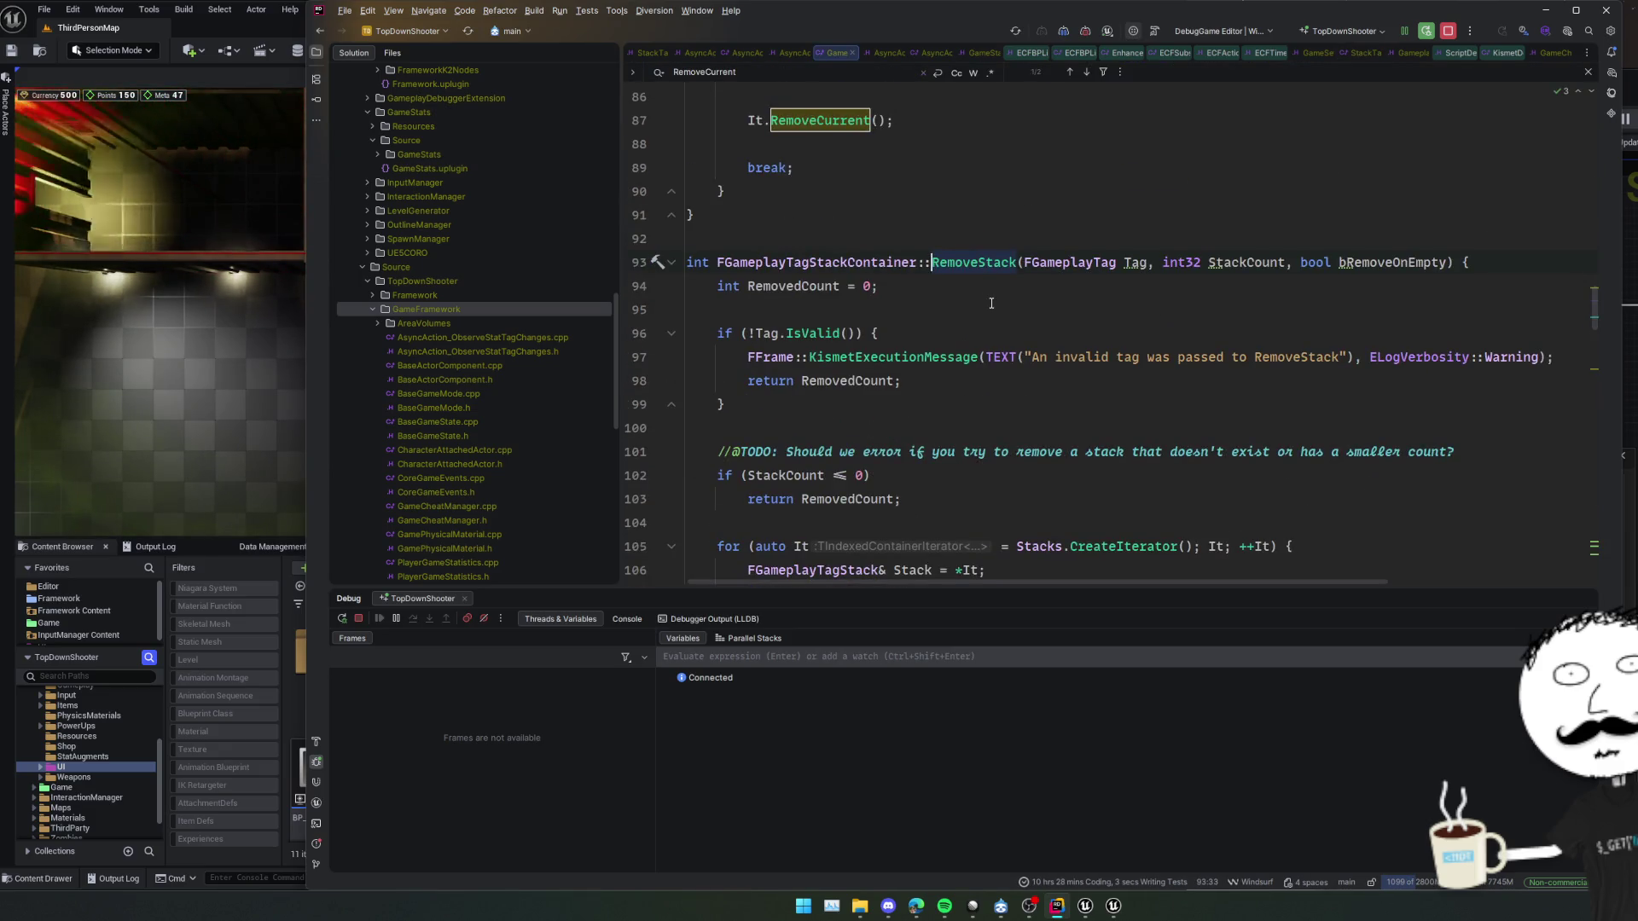
pyautogui.keyDown('ctrl'); pyautogui.click(972, 262); pyautogui.keyUp('ctrl')
pyautogui.keyDown('ctrl'); pyautogui.click(939, 270); pyautogui.keyUp('ctrl')
pyautogui.scroll(-2, 1019, 370)
pyautogui.press('Down')
pyautogui.press('Down')
pyautogui.press('Down')
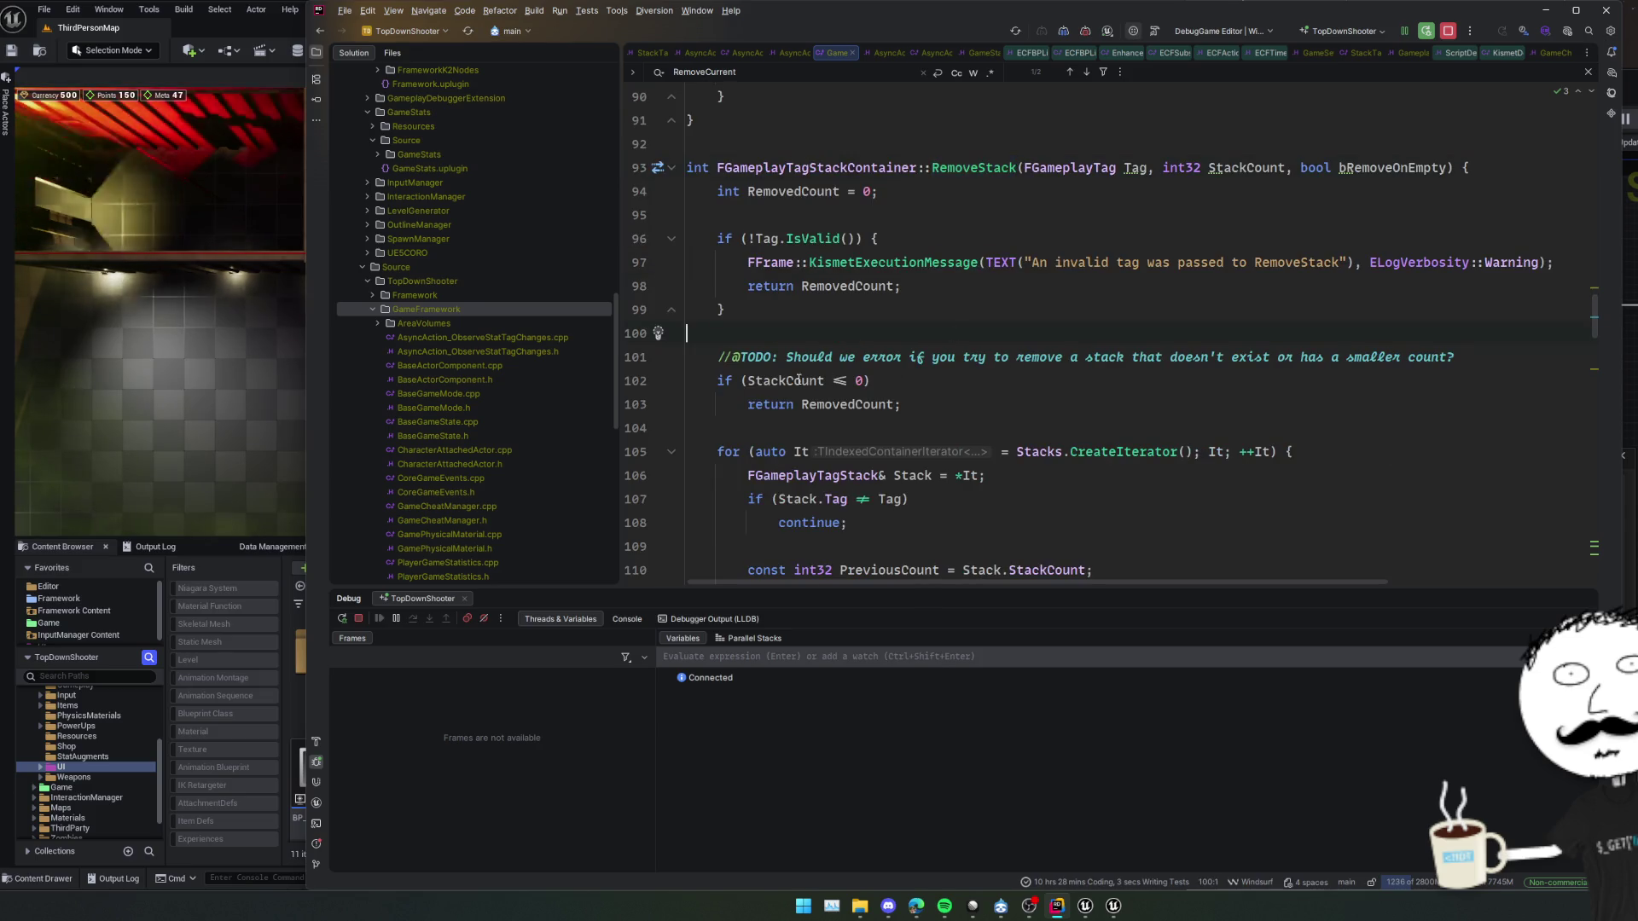
pyautogui.scroll(-2, 798, 380)
pyautogui.click(638, 475)
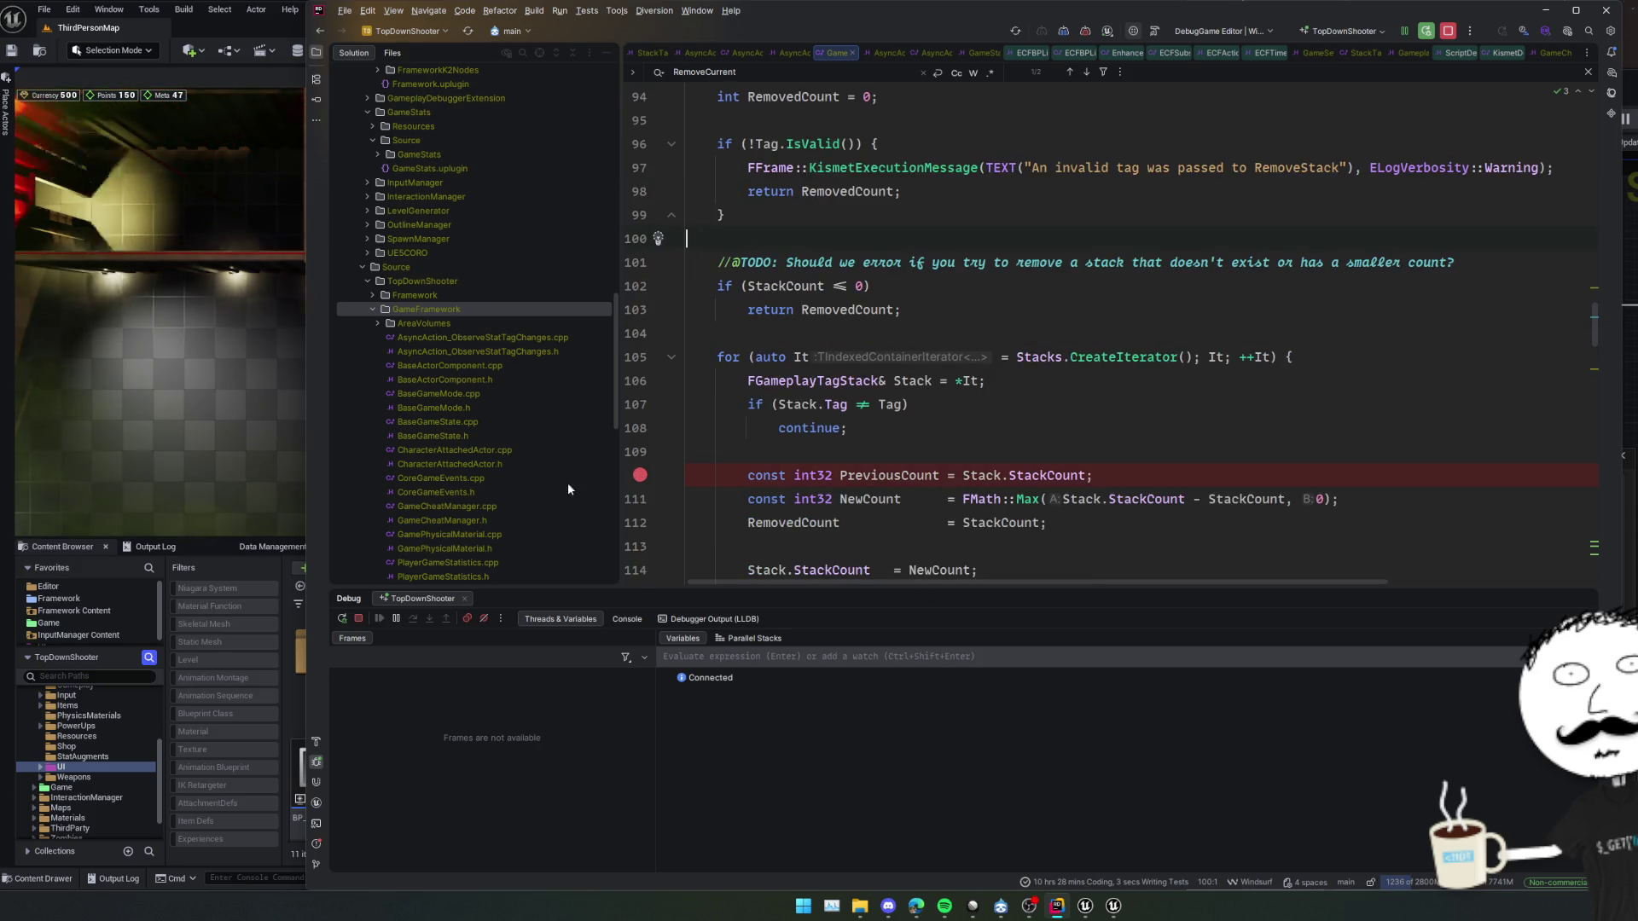
# Move the character in game to trigger tag removal and inspect the Stack variable
pyautogui.click(250, 435)
pyautogui.press('w')
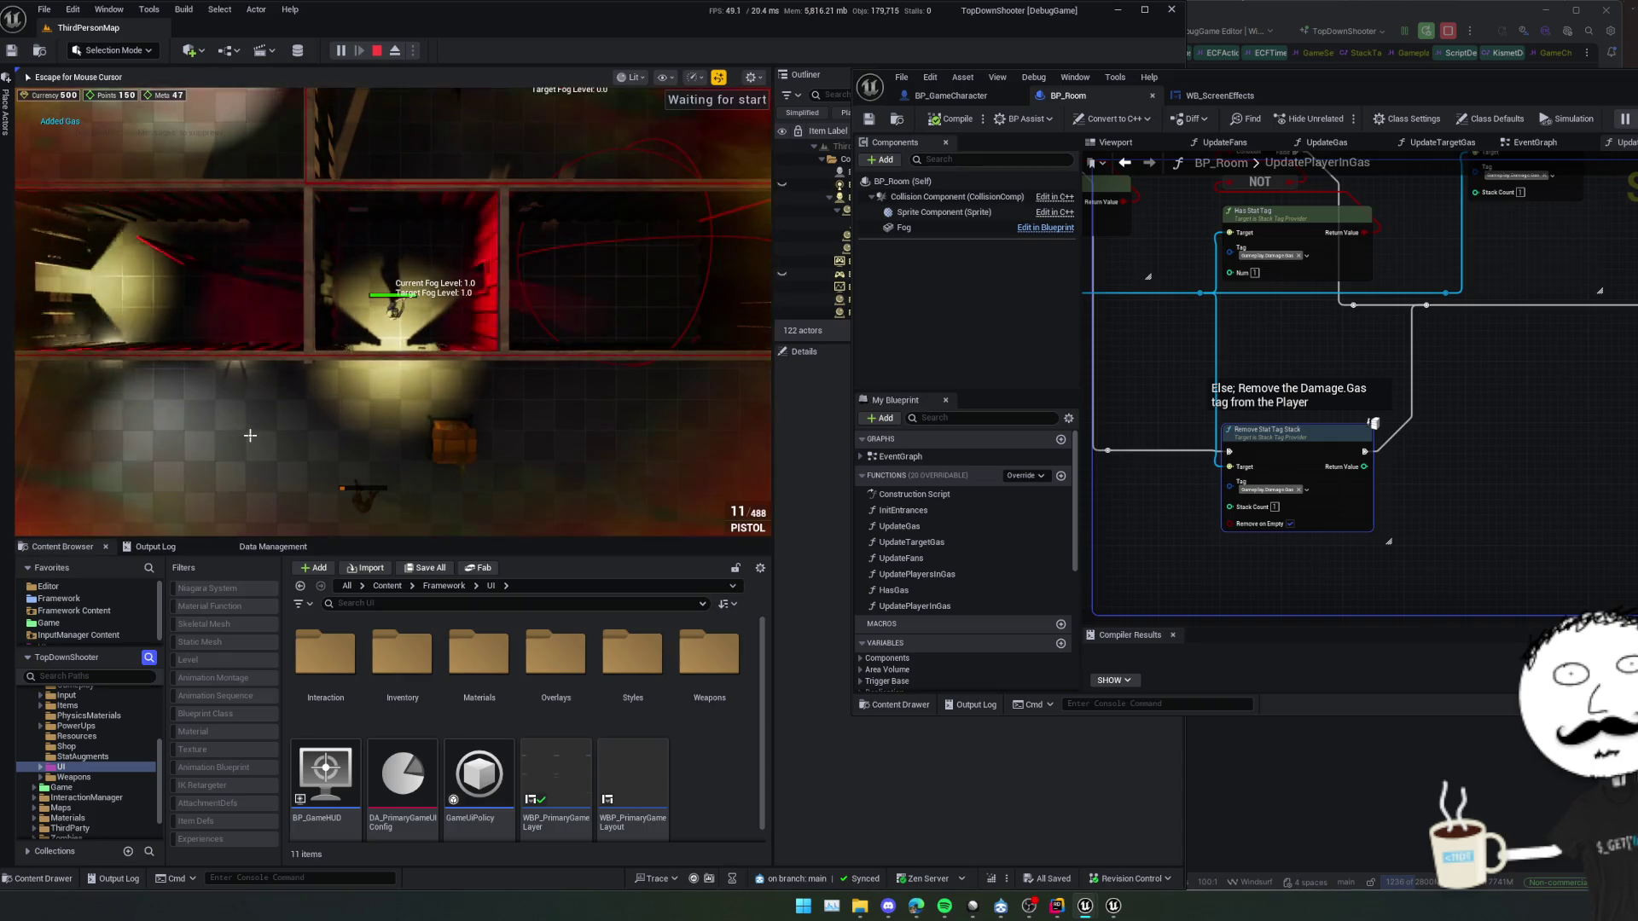
pyautogui.write('ss')
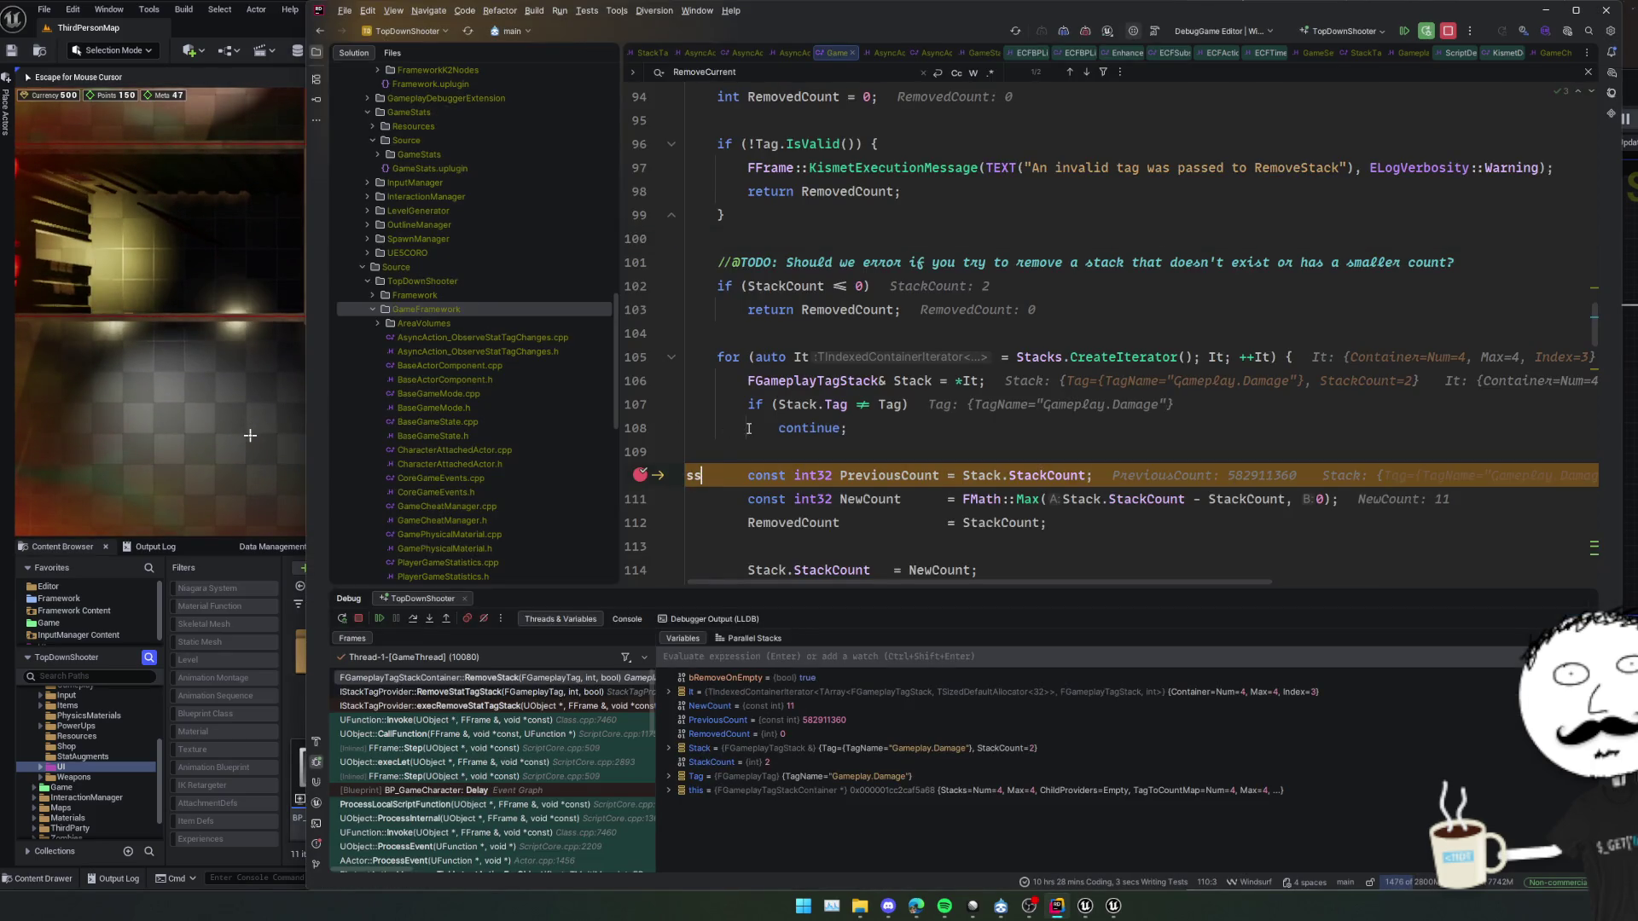
pyautogui.scroll(-3, 787, 439)
pyautogui.click(1077, 455)
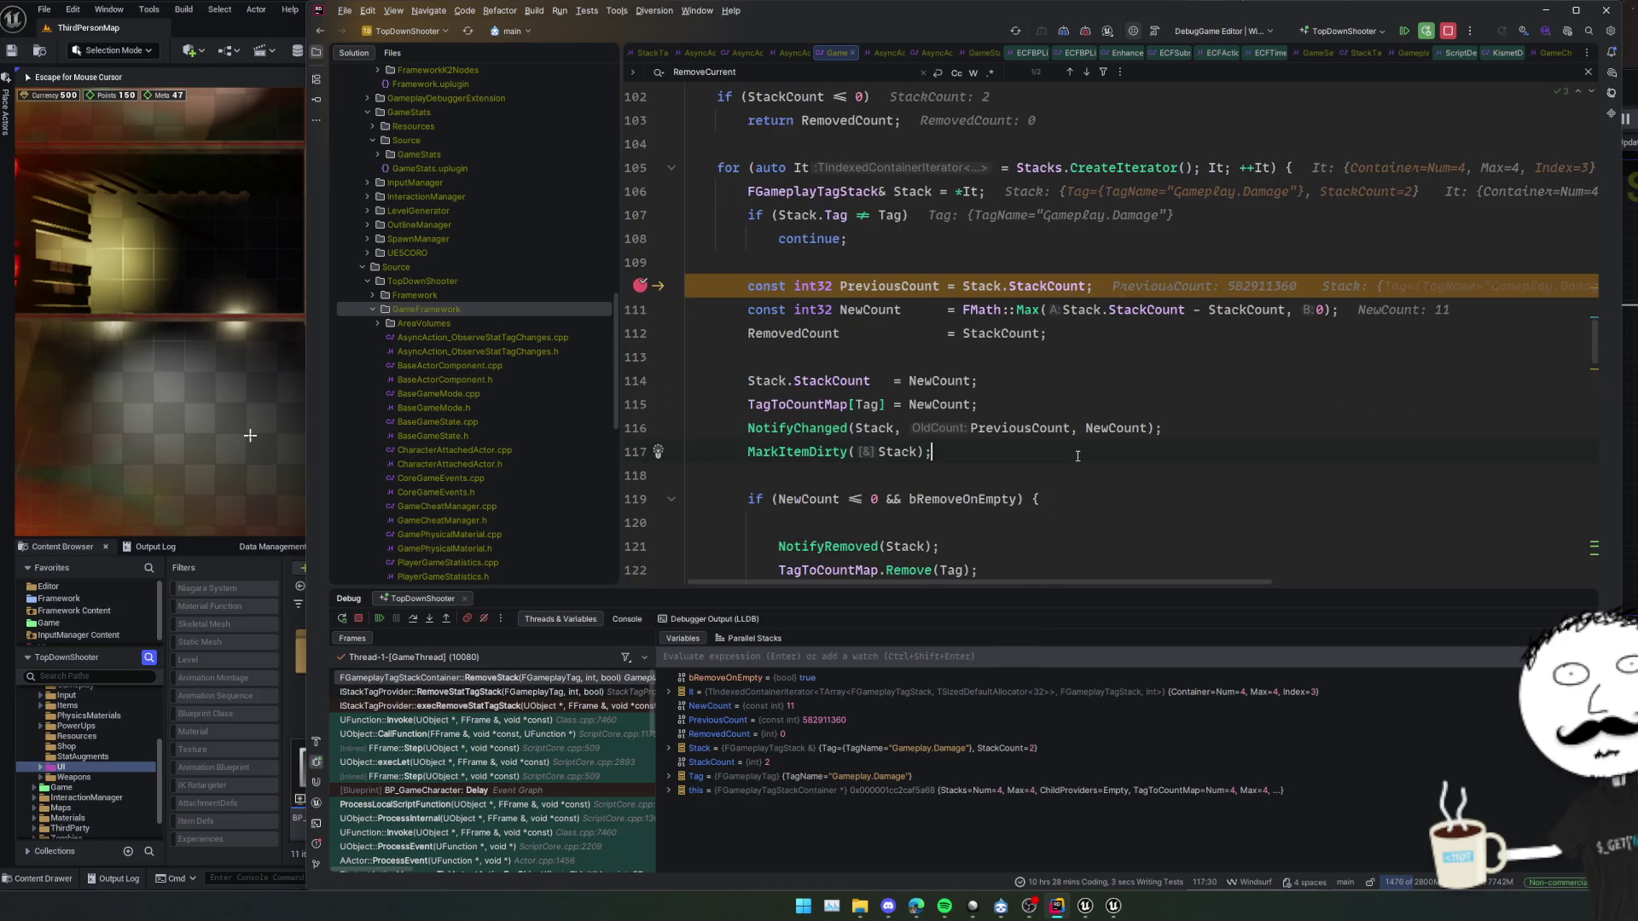
pyautogui.click(1165, 471)
pyautogui.click(998, 748)
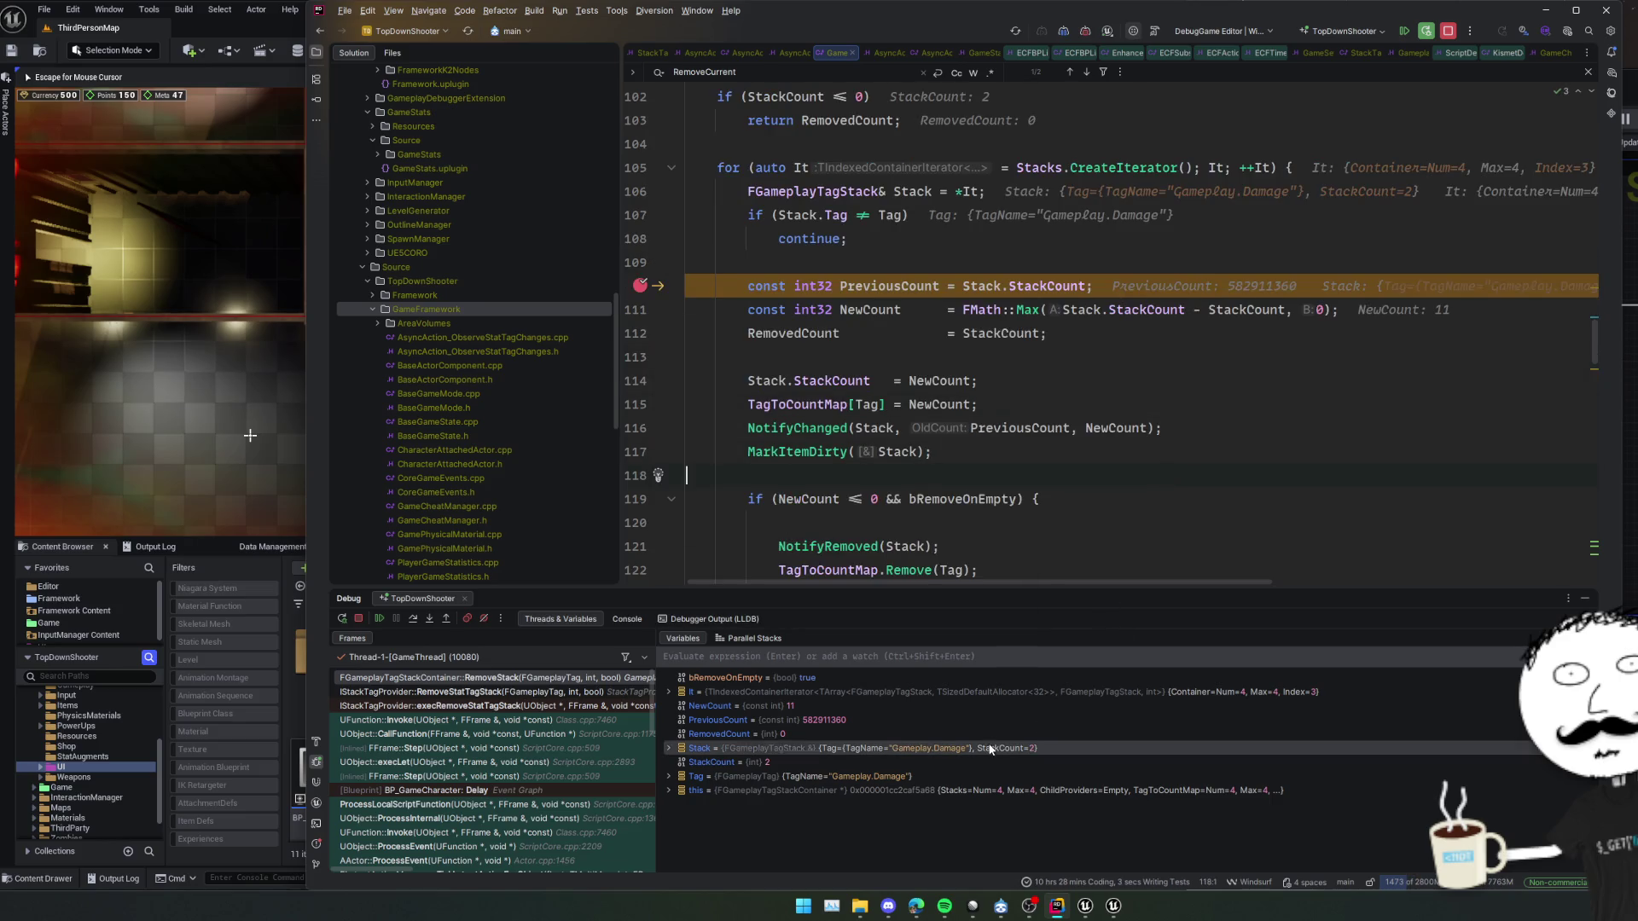
# Step through the Gameplay.Damage.Gas removal to RemoveCurrent and select the It.RemoveCurrent() line
pyautogui.click(384, 617)
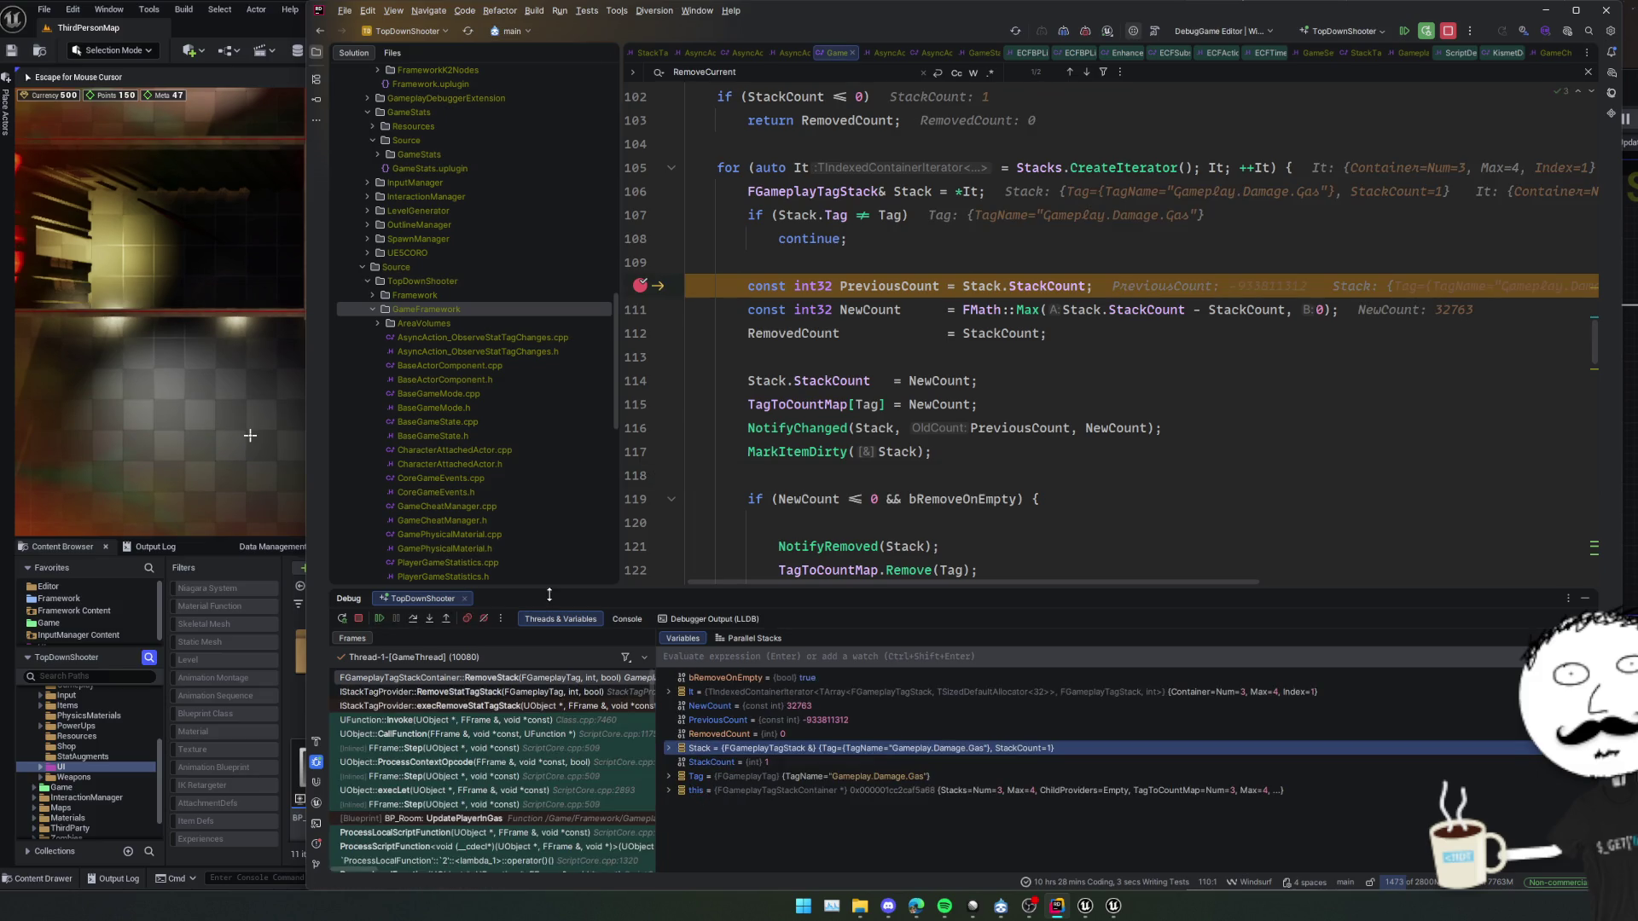
pyautogui.click(406, 619)
pyautogui.click(409, 619)
pyautogui.click(412, 620)
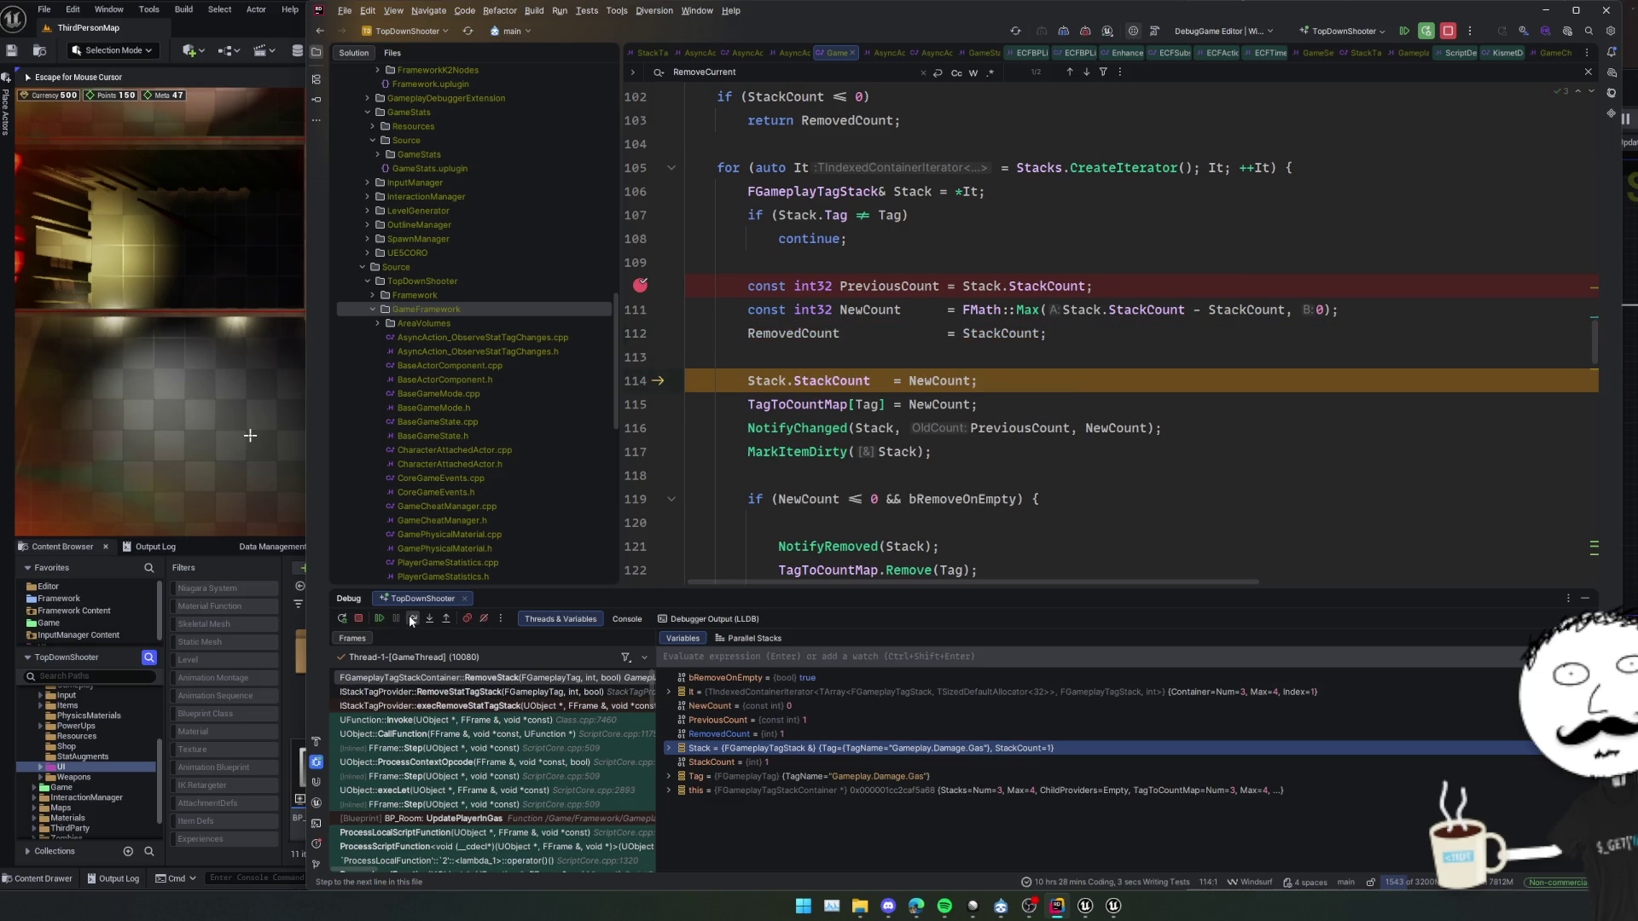
pyautogui.click(410, 620)
pyautogui.click(410, 620)
pyautogui.click(410, 620)
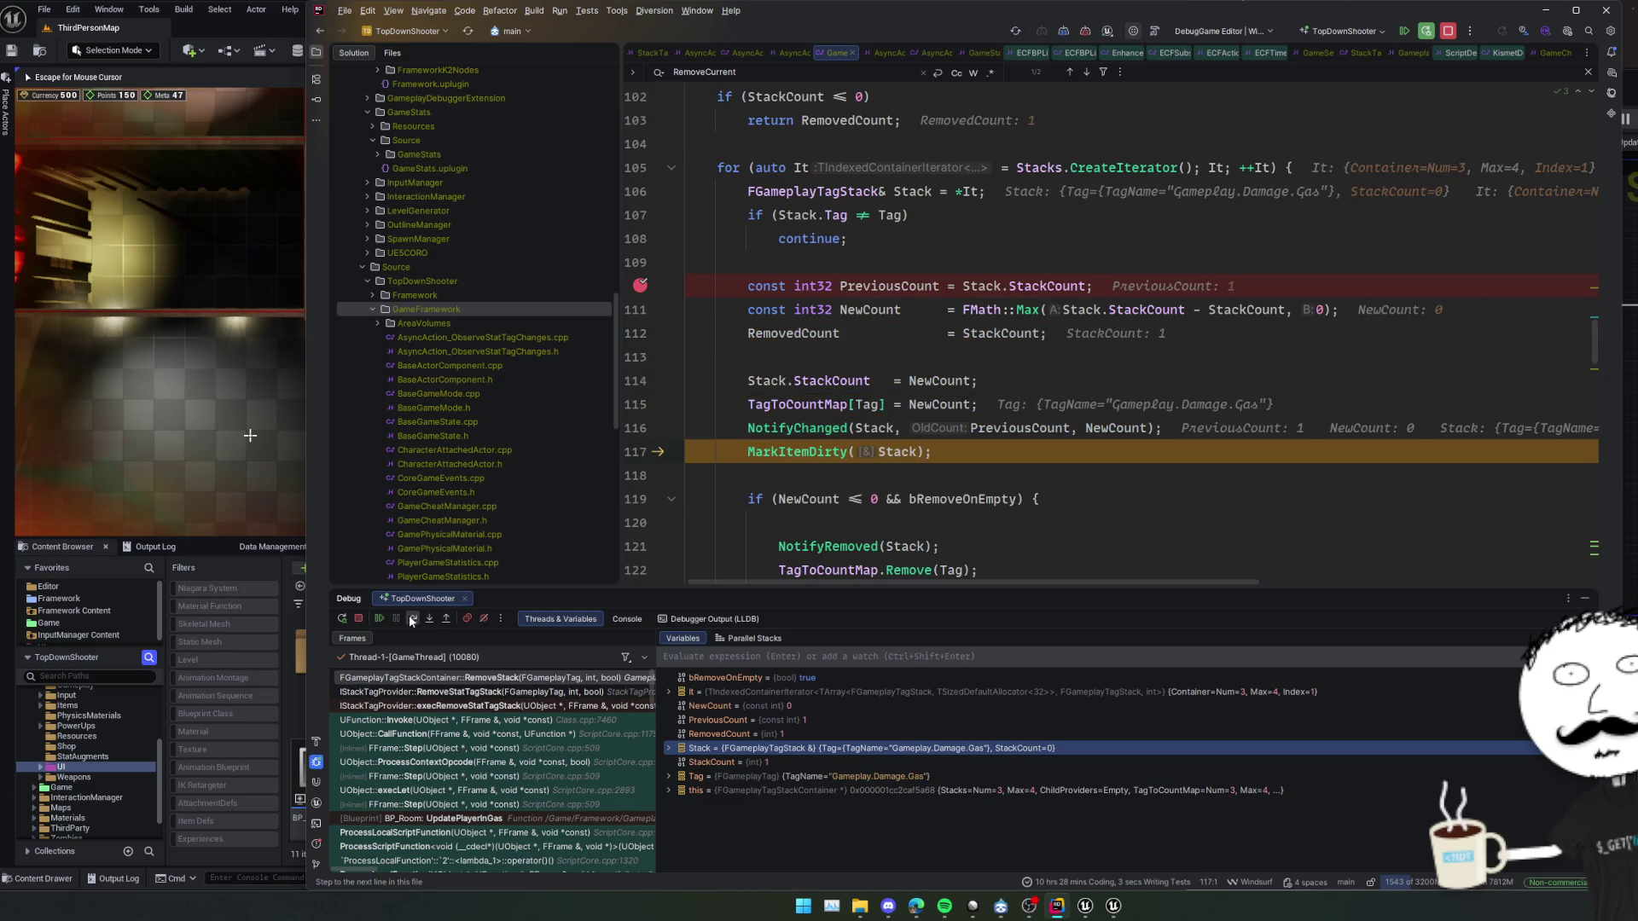
pyautogui.click(410, 620)
pyautogui.click(410, 620)
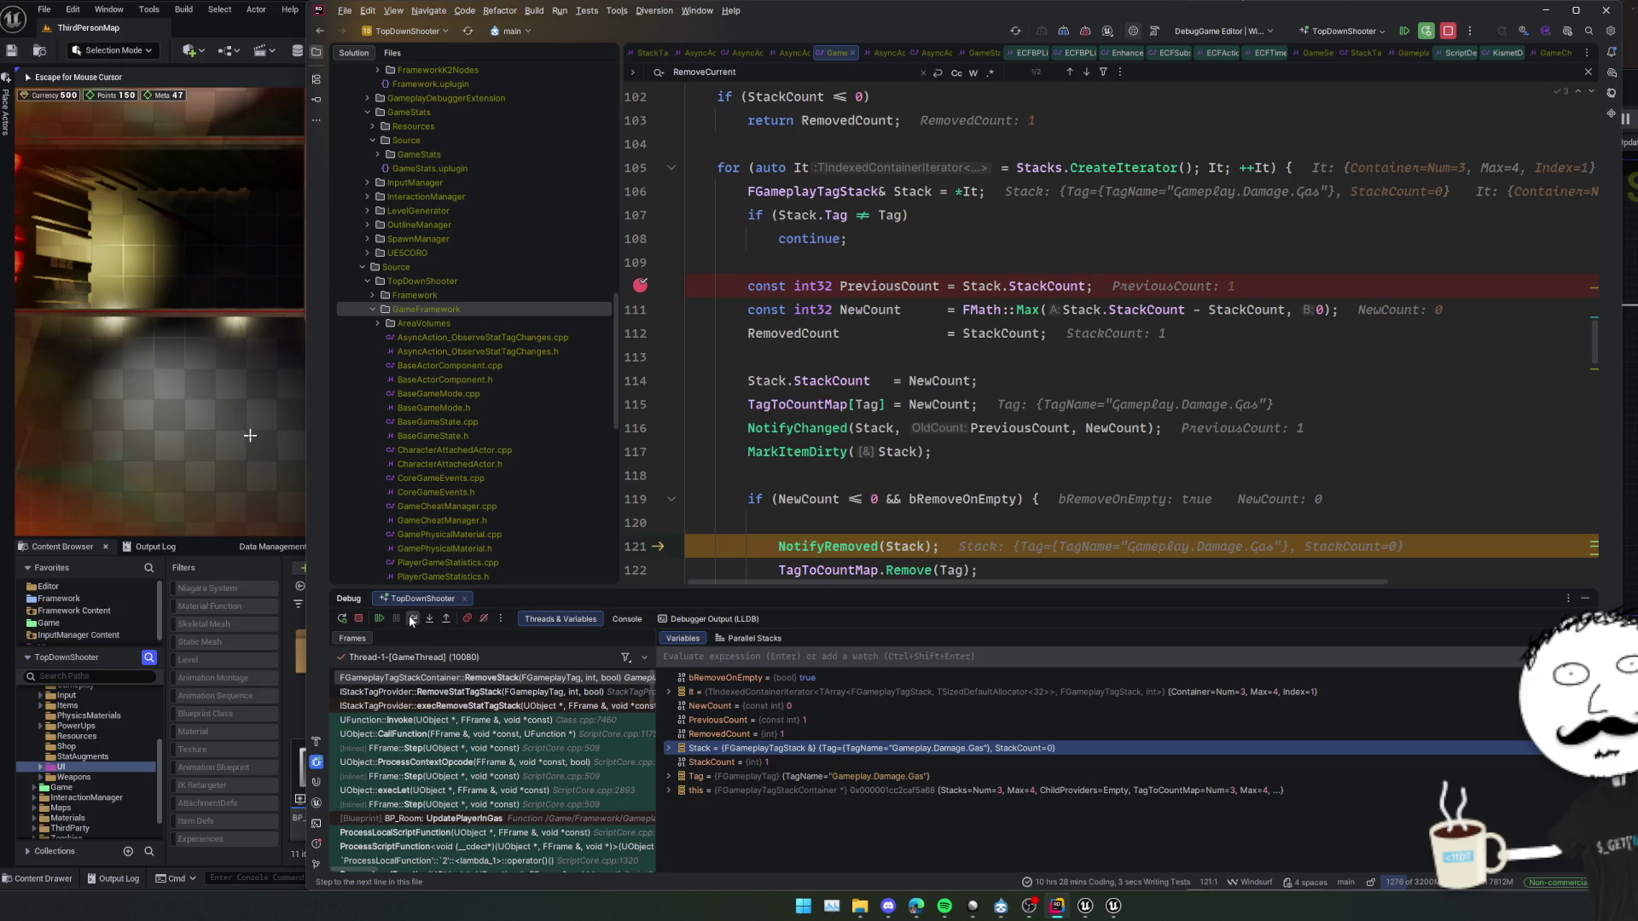
pyautogui.click(410, 620)
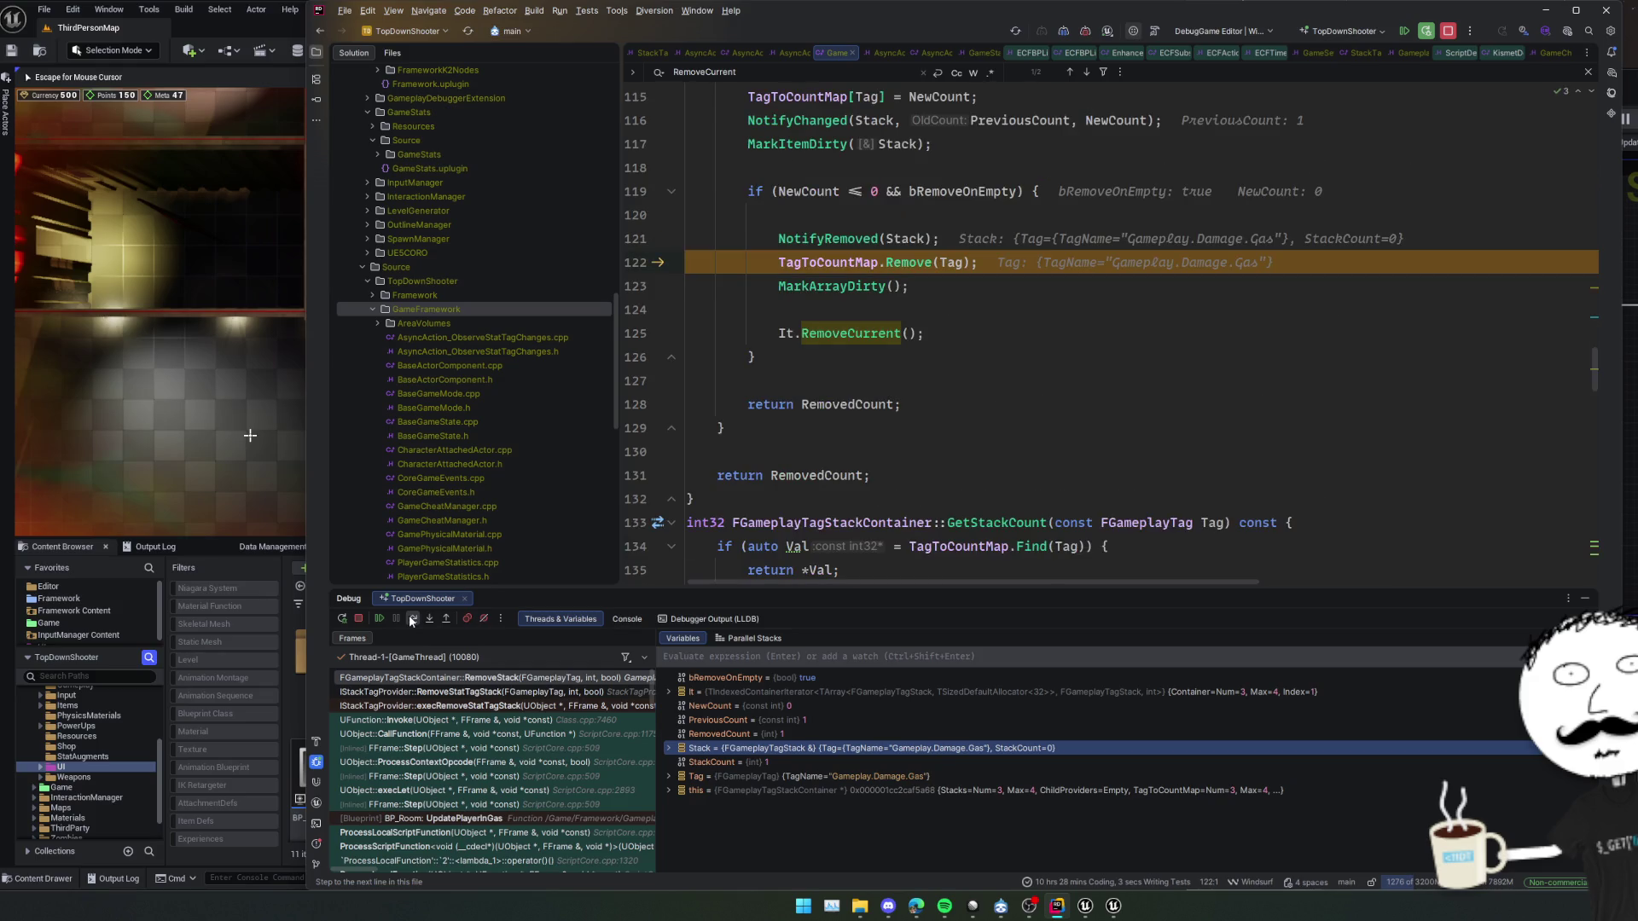
pyautogui.click(410, 620)
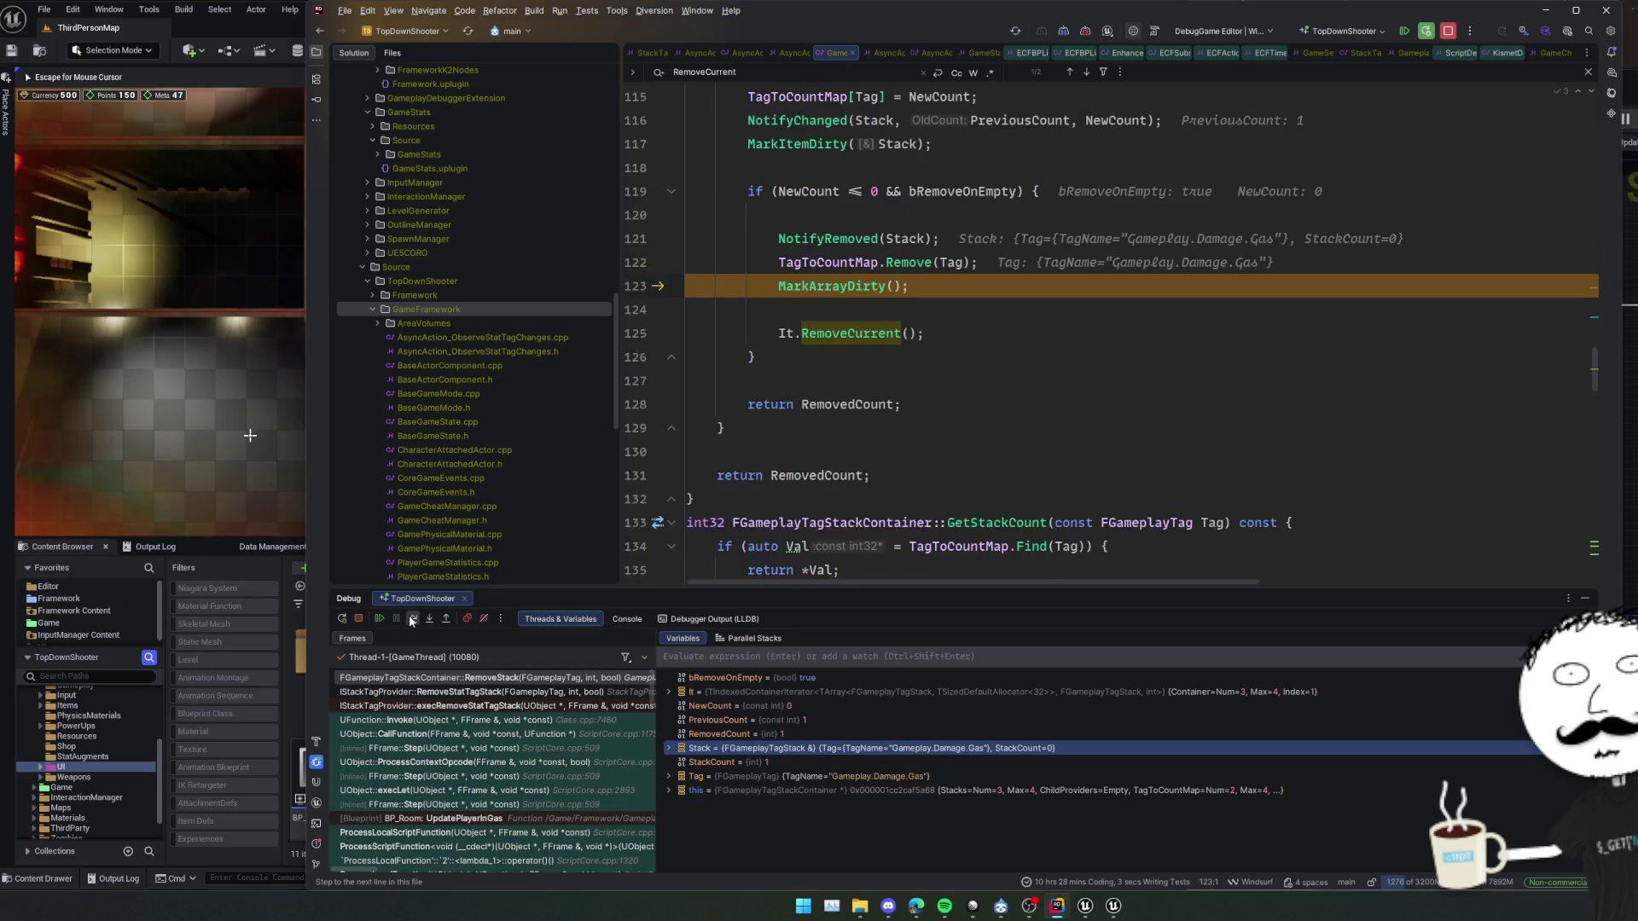
pyautogui.click(410, 620)
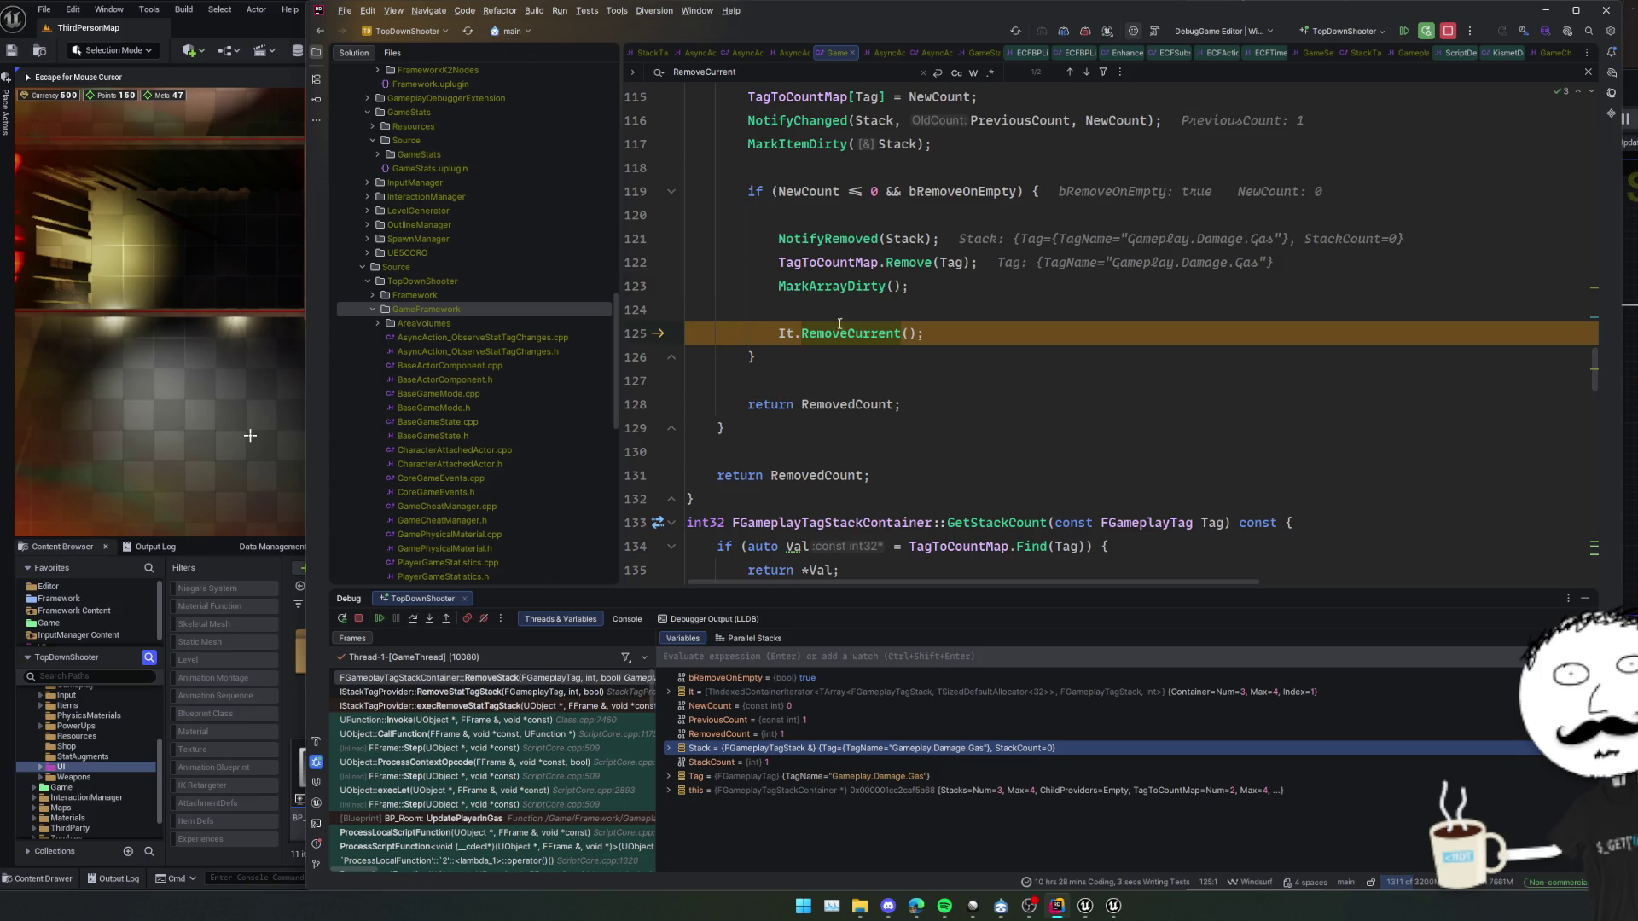
pyautogui.click(922, 307)
pyautogui.tripleClick(939, 328)
# Move It.RemoveCurrent() above MarkArrayDirty() in the loop at line 123
pyautogui.hotkey('ctrl', 'x')
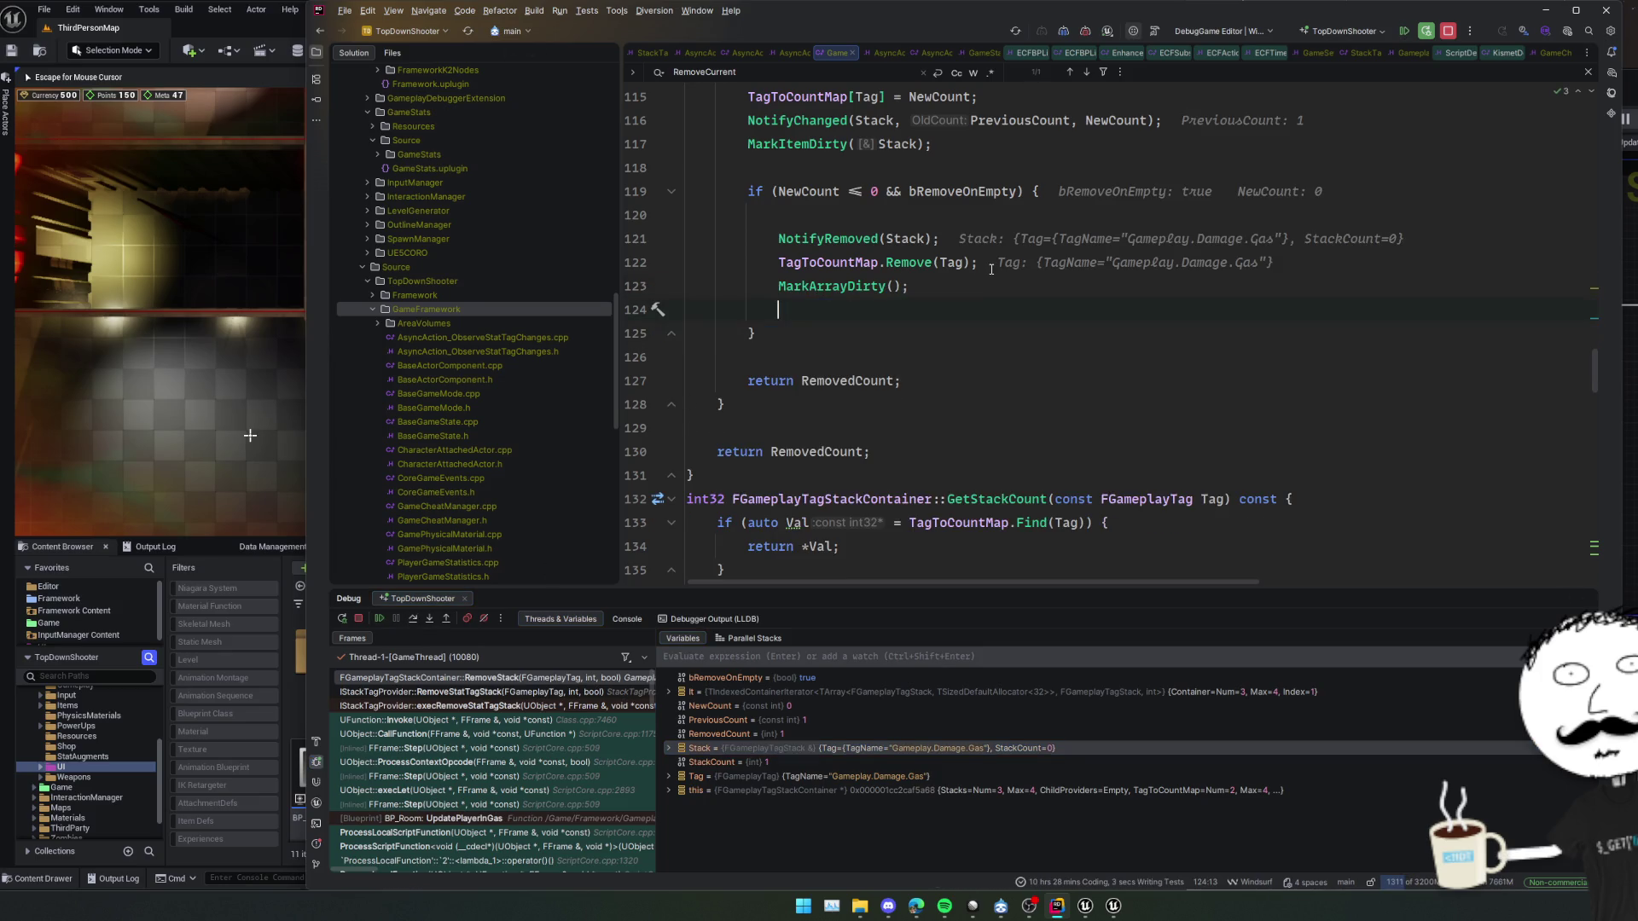
pyautogui.click(983, 289)
pyautogui.hotkey('ctrl', 'v')
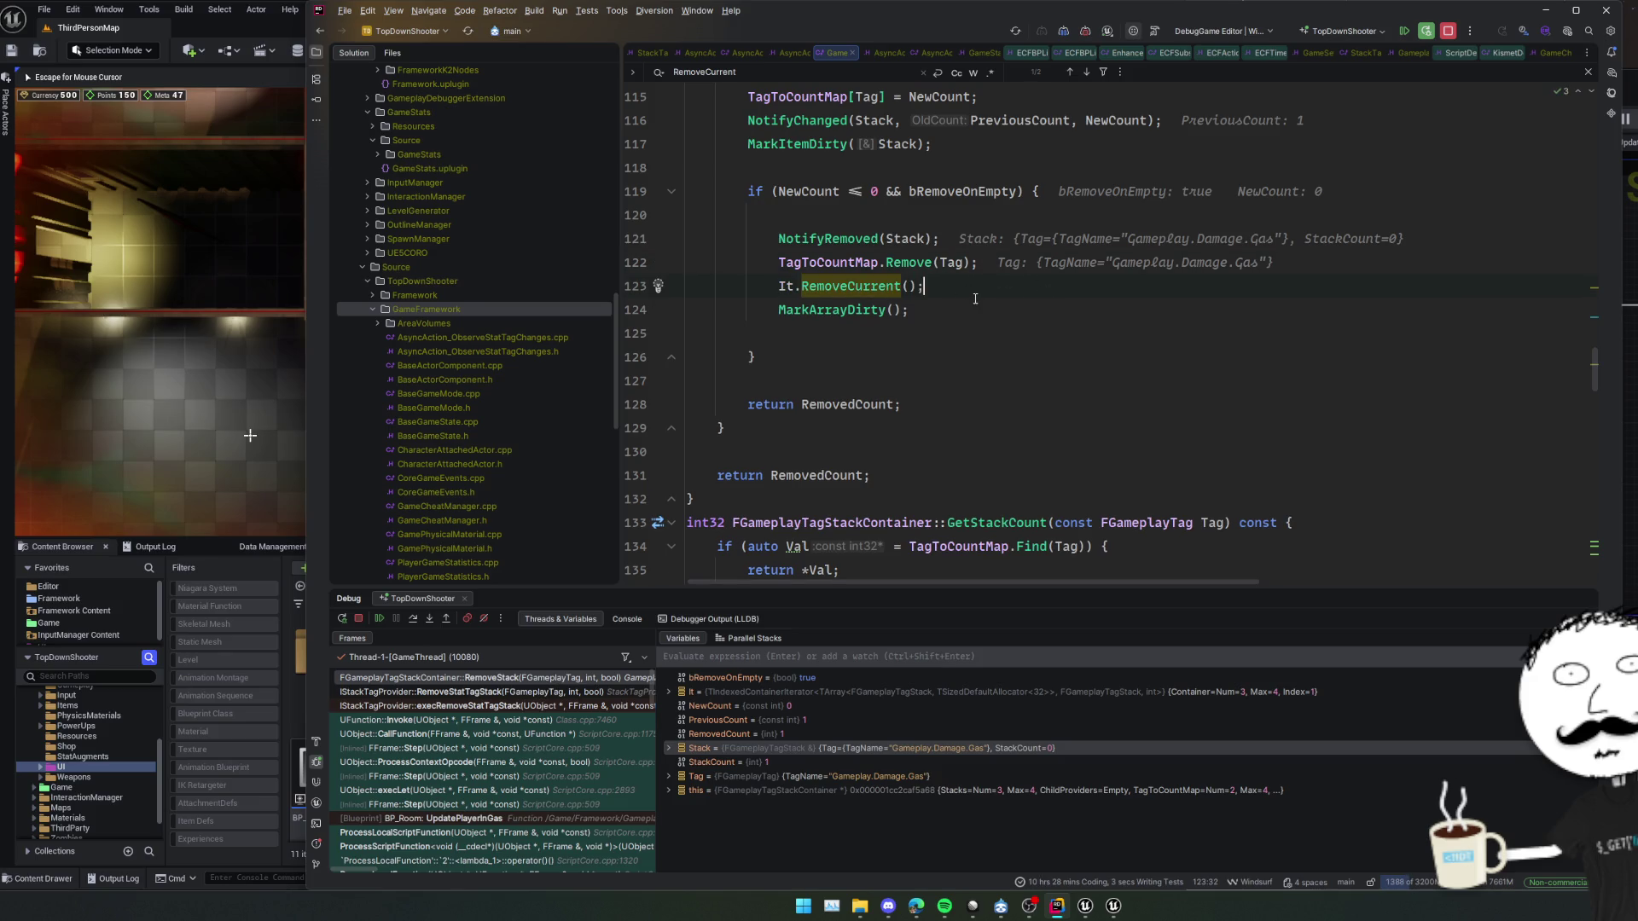
pyautogui.click(849, 287)
pyautogui.press('Return')
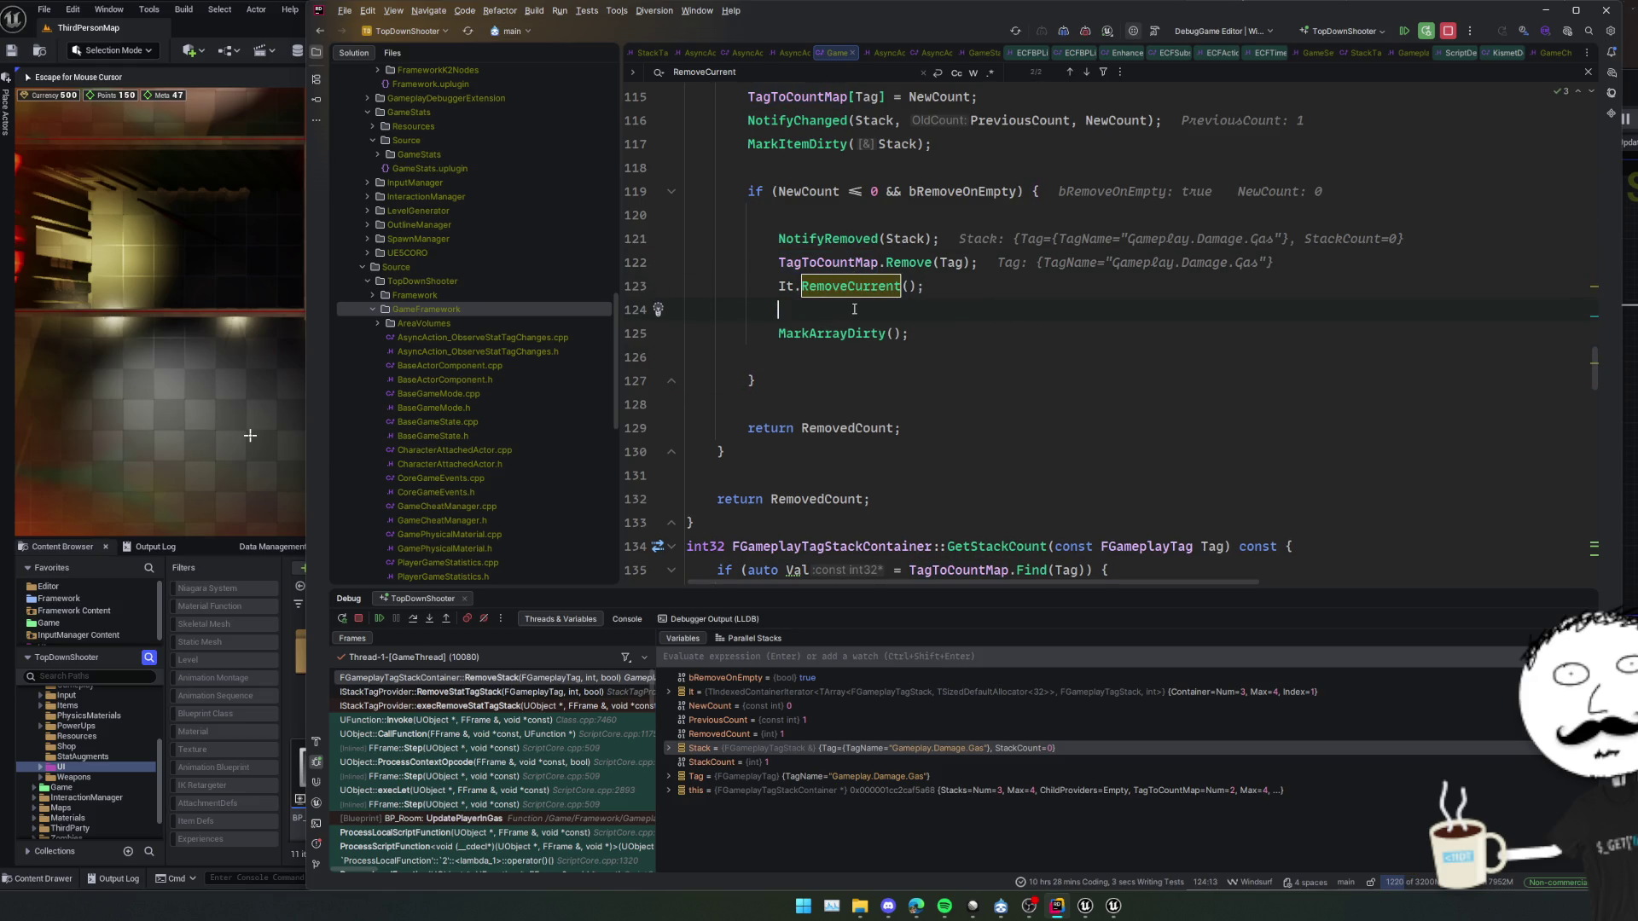
# Move the other It.RemoveCurrent() call, at line 87, above MarkArrayDirty() as well
pyautogui.press('F3')
pyautogui.press('F3')
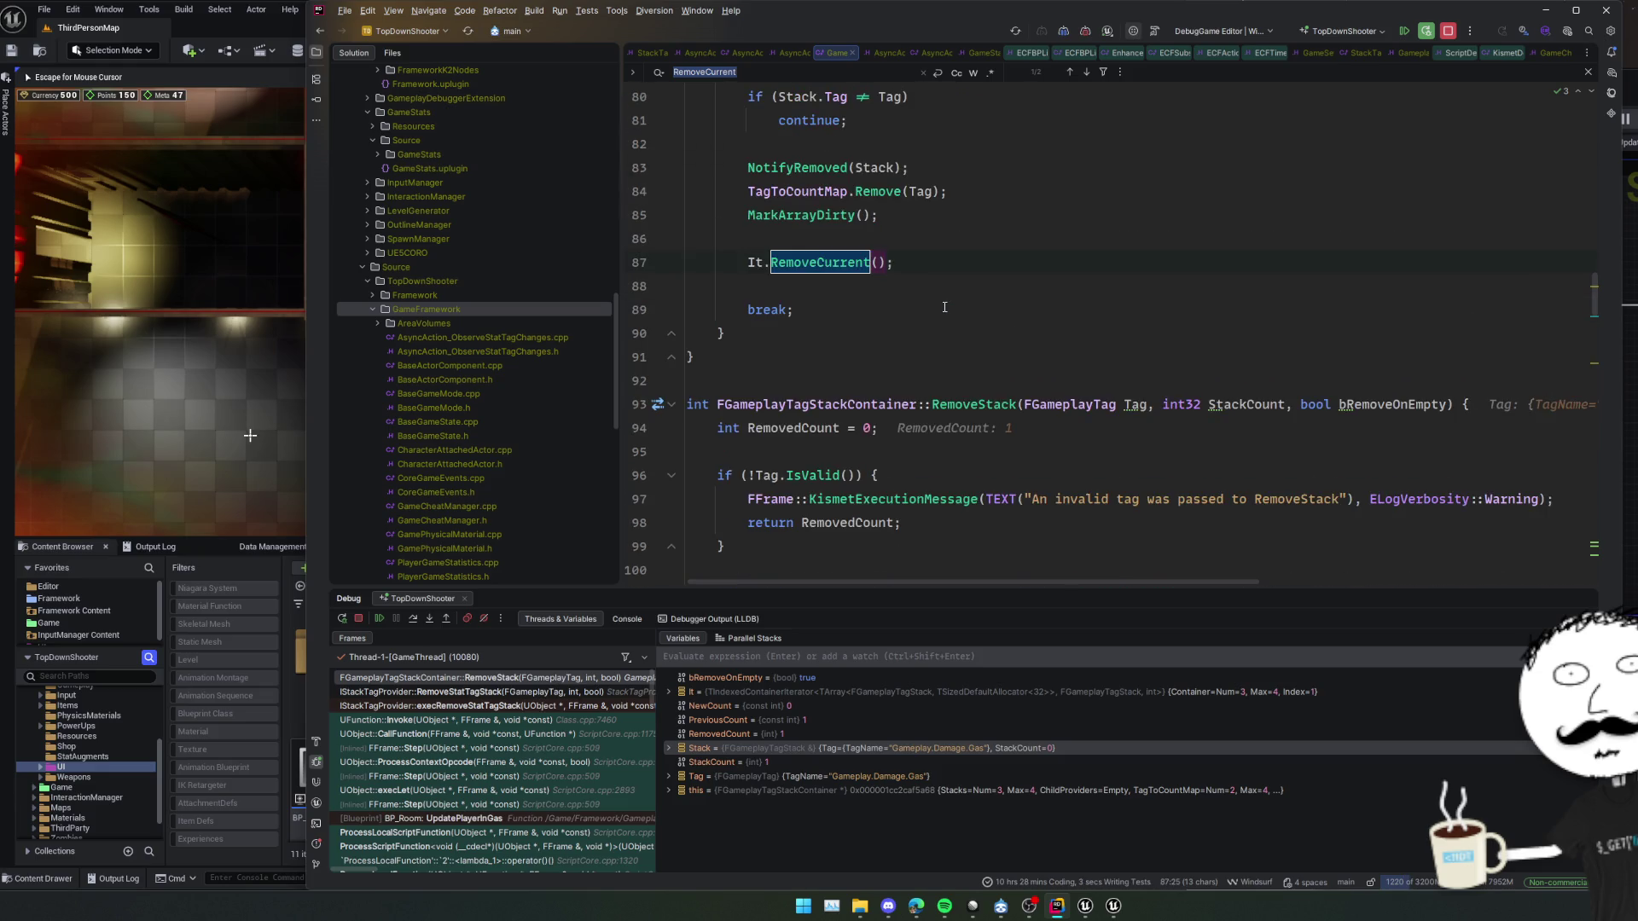
pyautogui.tripleClick(915, 261)
pyautogui.hotkey('ctrl', 'x')
pyautogui.click(989, 191)
pyautogui.hotkey('ctrl', 'v')
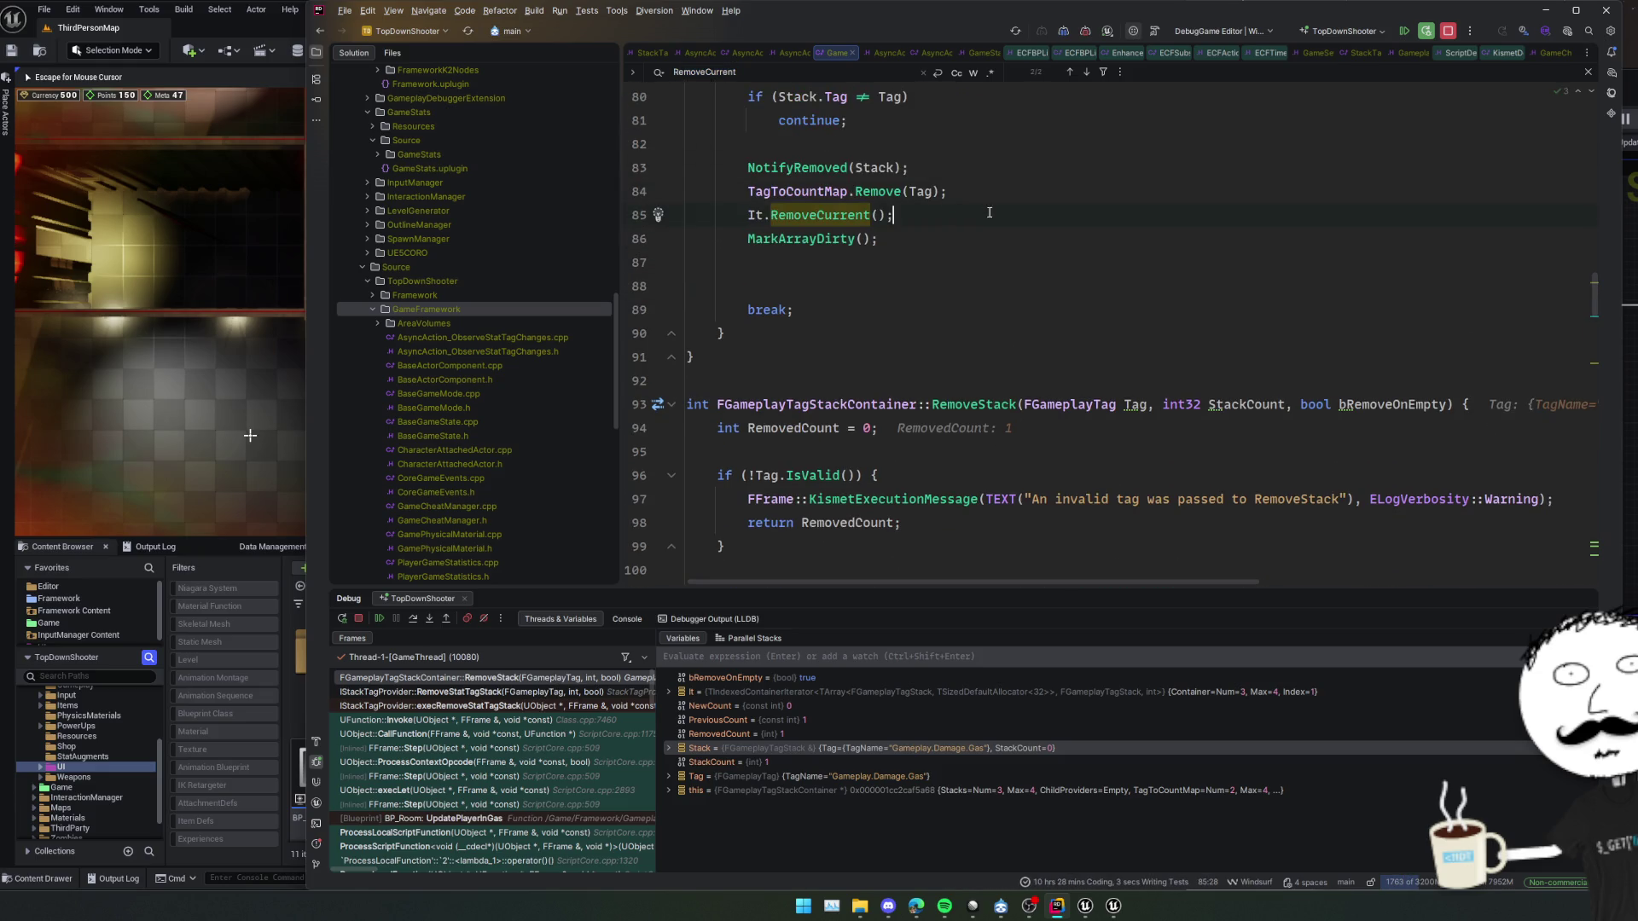
# Verify both RemoveCurrent calls, resume the game and recompile with Live Coding
pyautogui.press('F3')
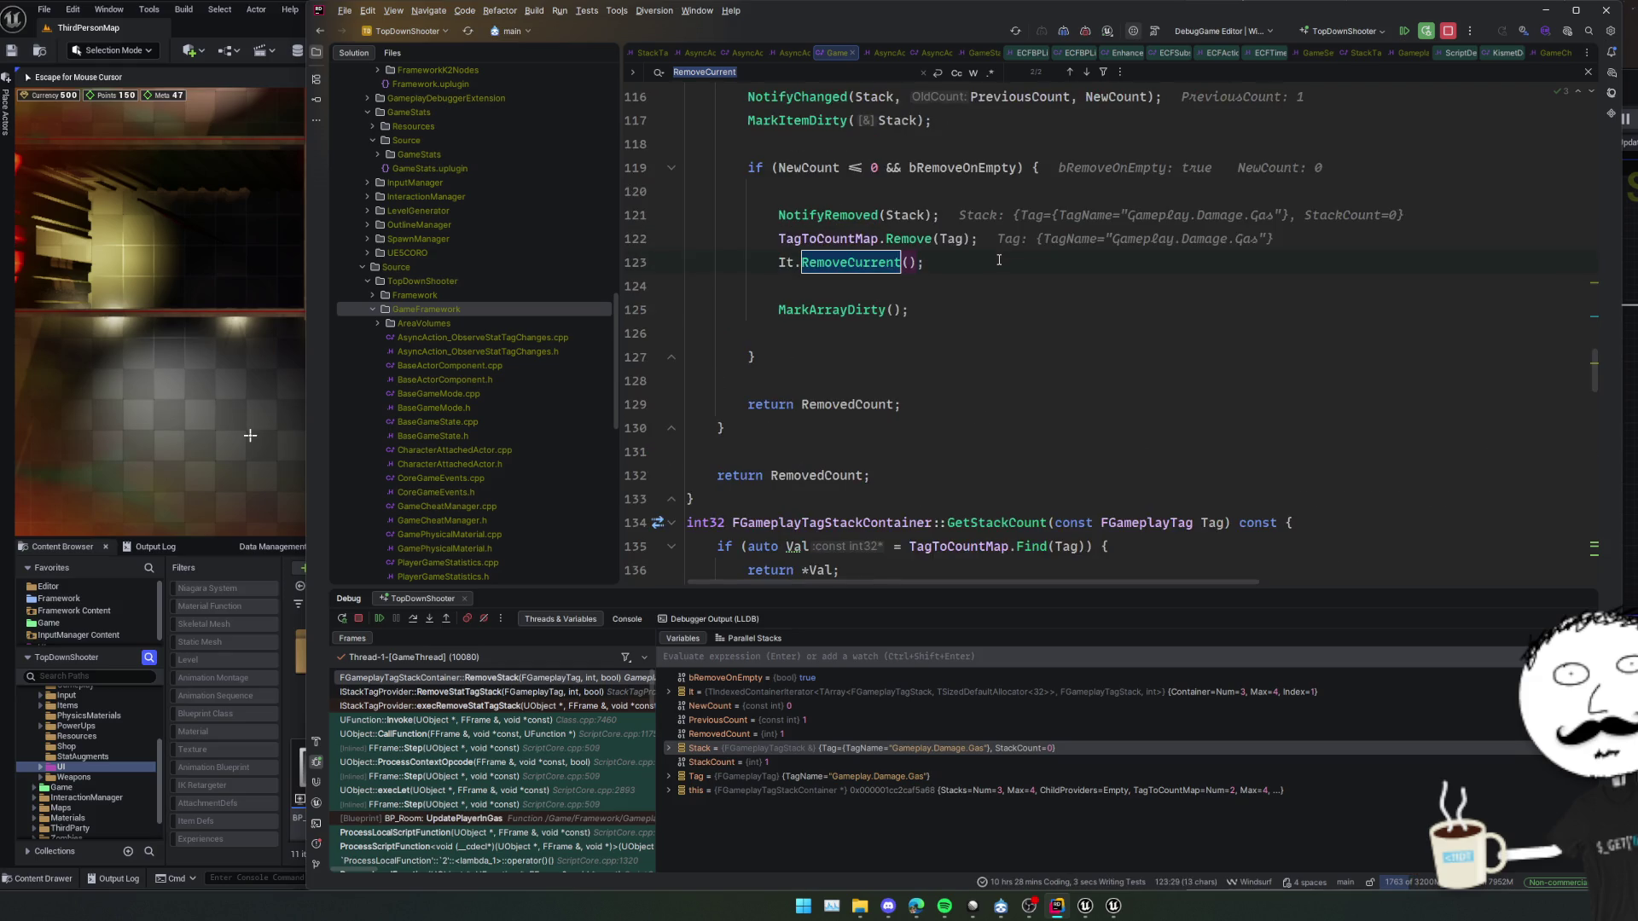
pyautogui.press('F3')
pyautogui.press('F3')
pyautogui.click(378, 621)
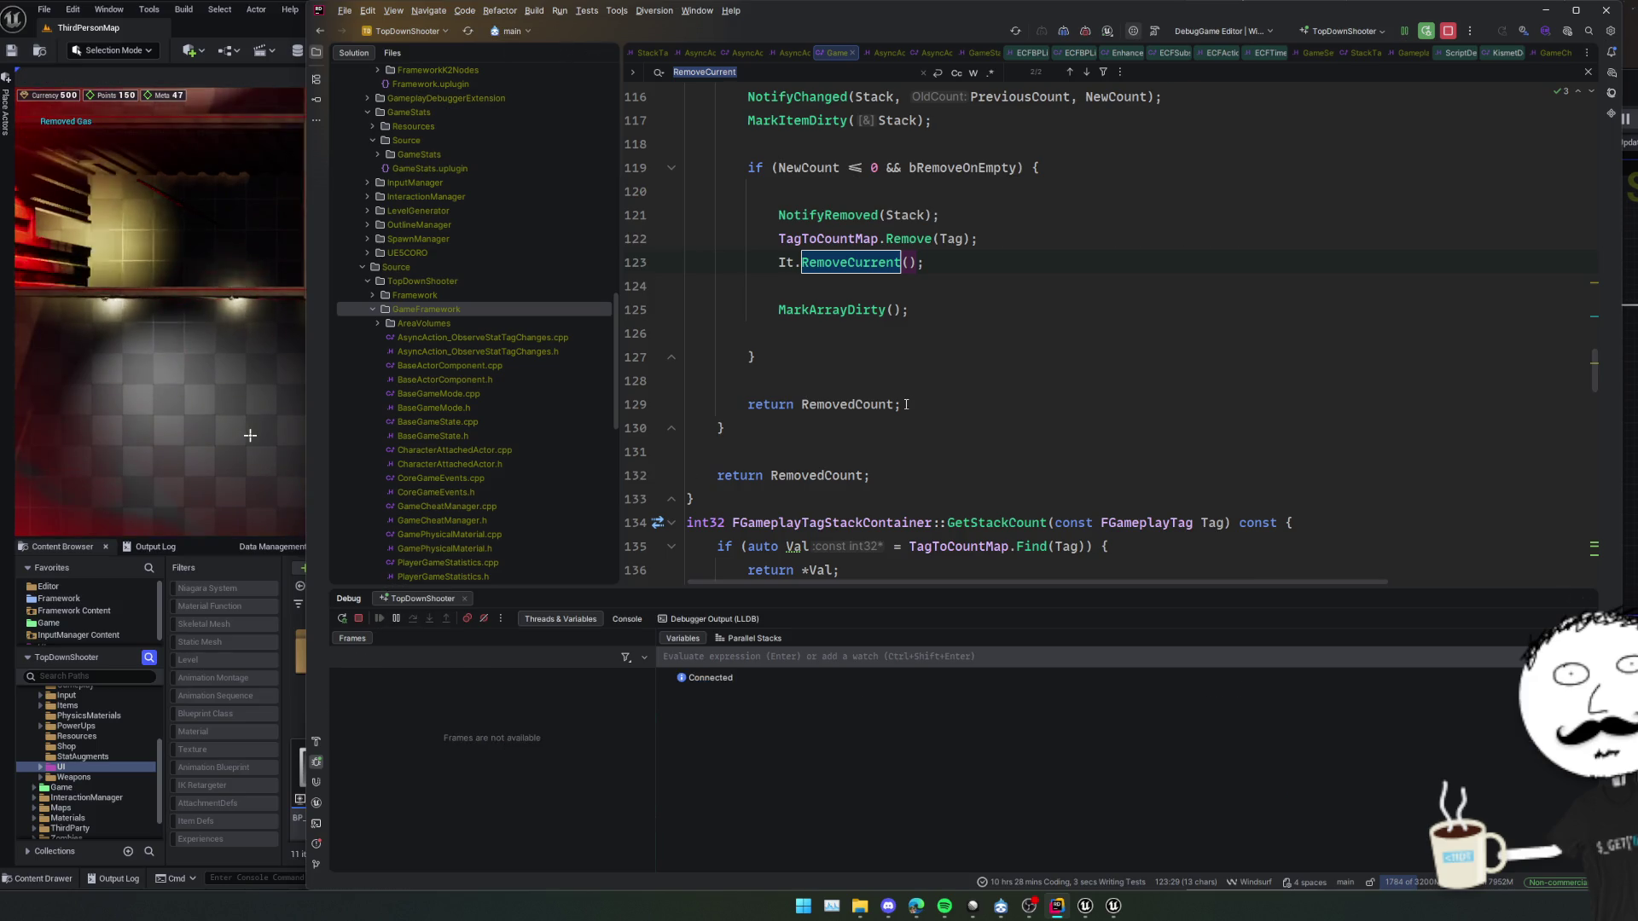
pyautogui.hotkey('ctrl', 'alt', 'F11')
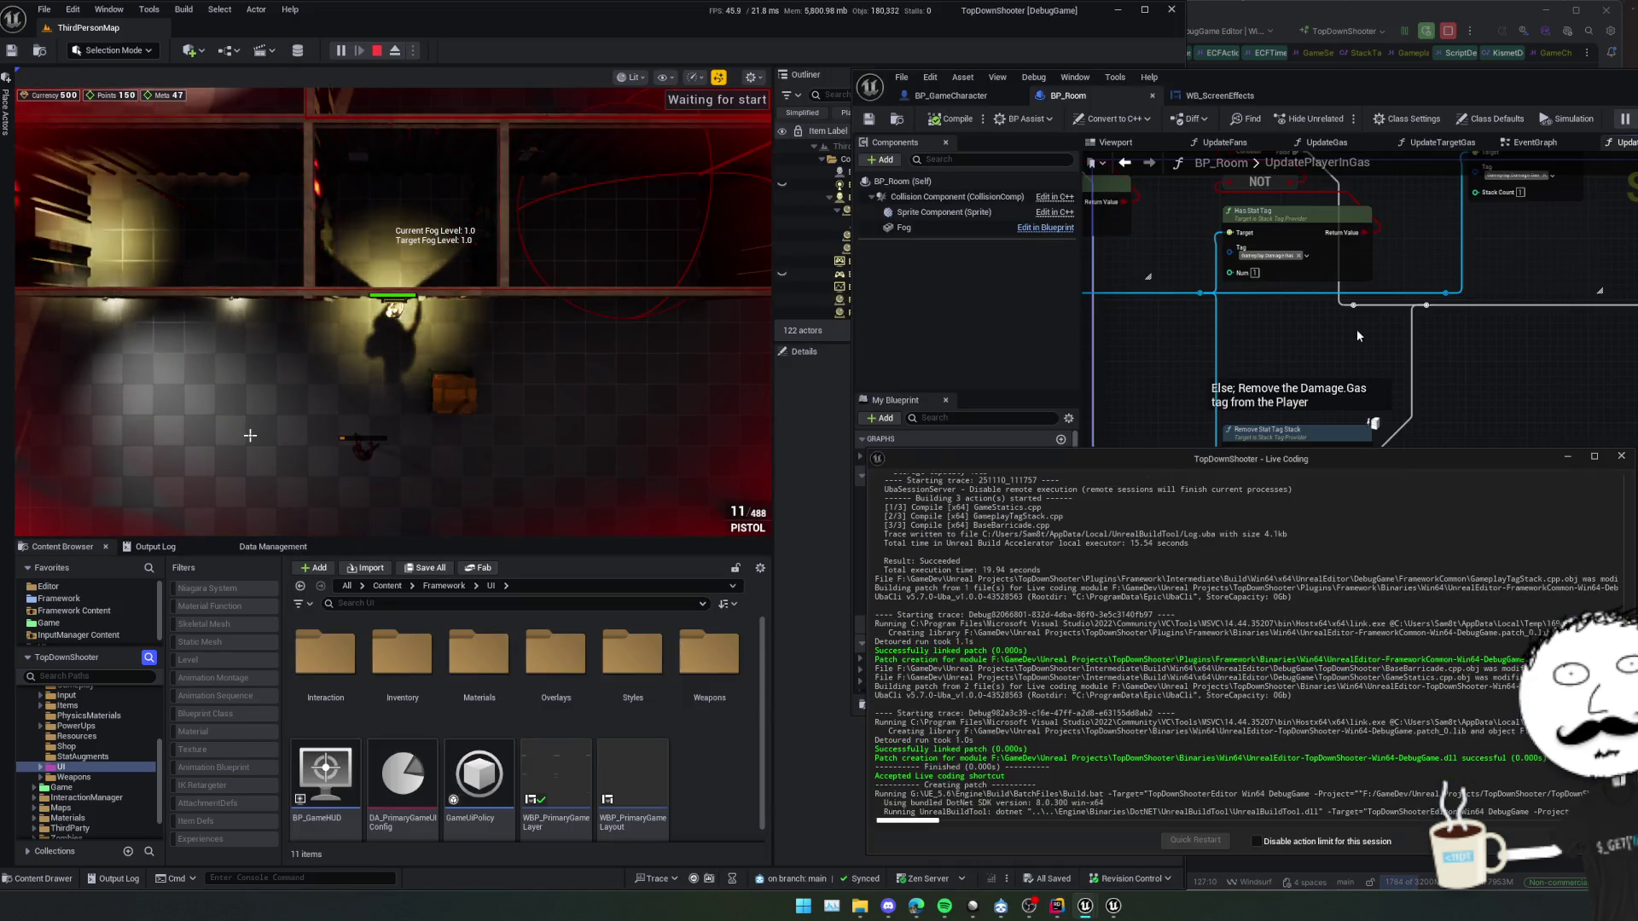